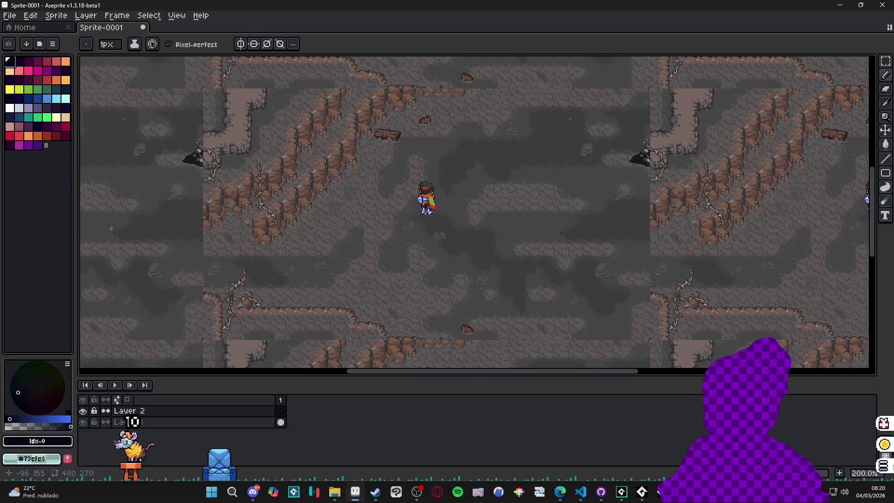
Load the AAP-Splendor128 preset palette and pick its near-black swatch (Idx-54).
left_click(39, 44)
left_click(238, 168)
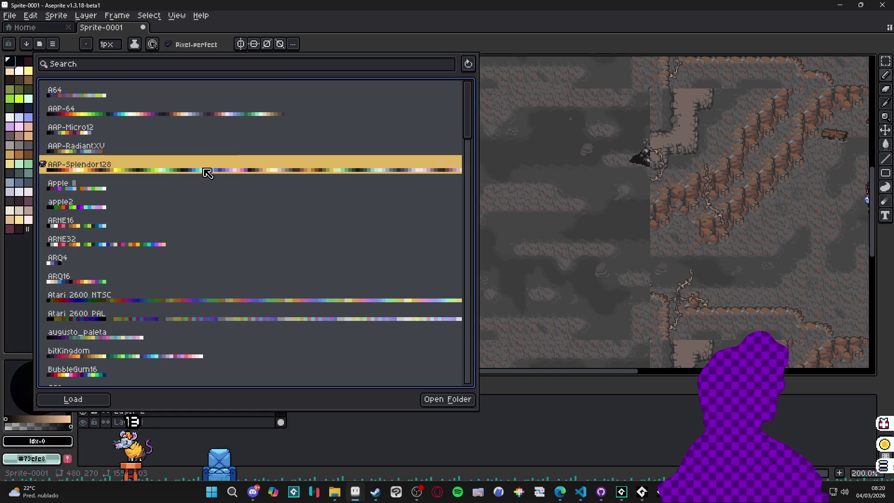
left_click(23, 263)
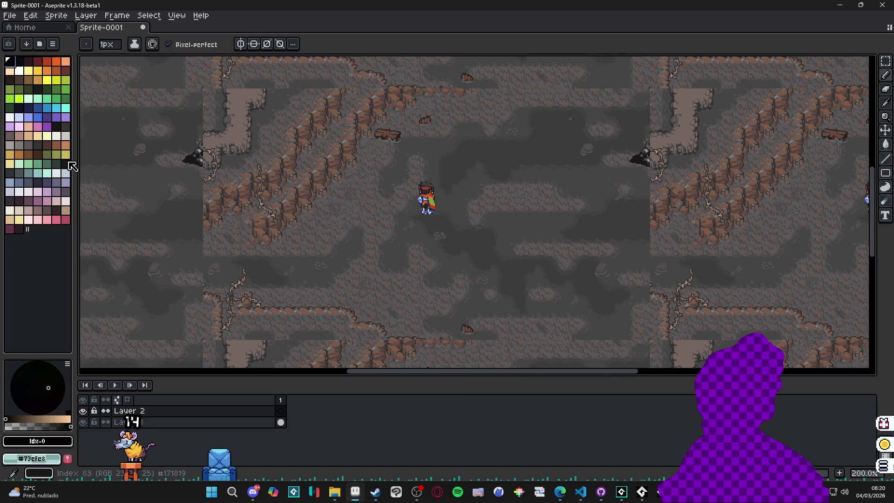
left_click(57, 127)
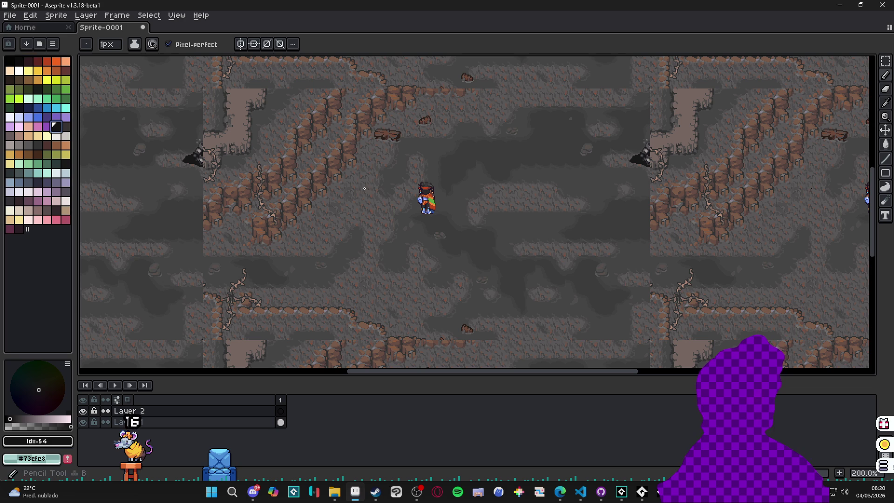
Enlarge the pencil and trace dark outlines along the cave floor, edges and lower left region.
left_click_drag(404, 146, 511, 187)
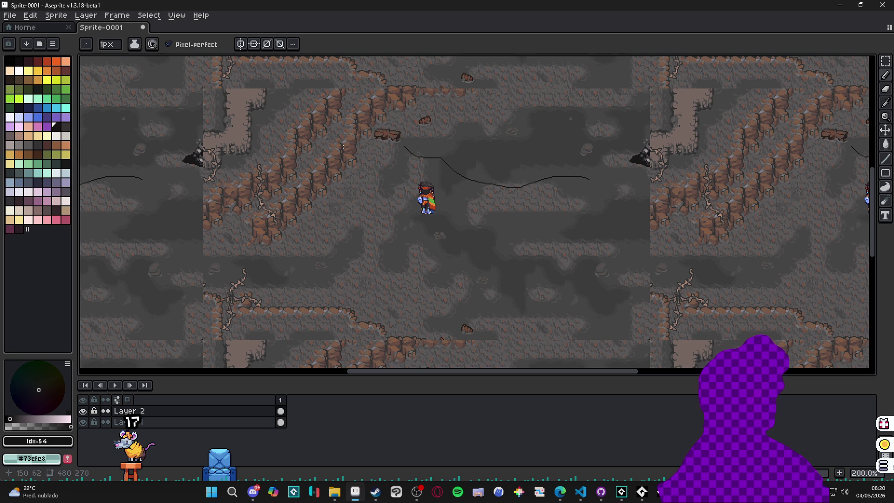
key("ctrl+z")
key("plus")
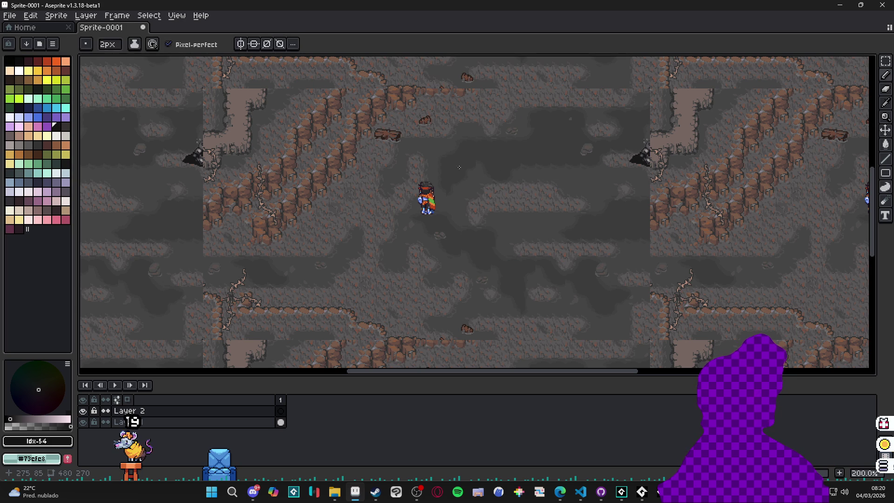
mouse_move(391, 140)
left_mouse_down()
mouse_move(599, 188)
mouse_move(585, 149)
mouse_move(638, 153)
left_mouse_up()
mouse_move(689, 169)
left_mouse_down()
mouse_move(700, 198)
mouse_move(692, 207)
mouse_move(553, 217)
left_mouse_up()
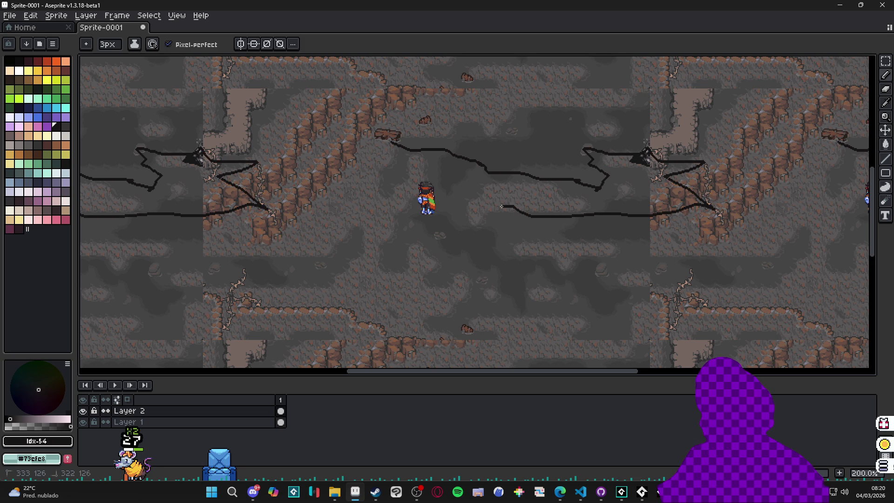
mouse_move(420, 183)
left_mouse_down()
mouse_move(361, 183)
mouse_move(332, 227)
left_mouse_up()
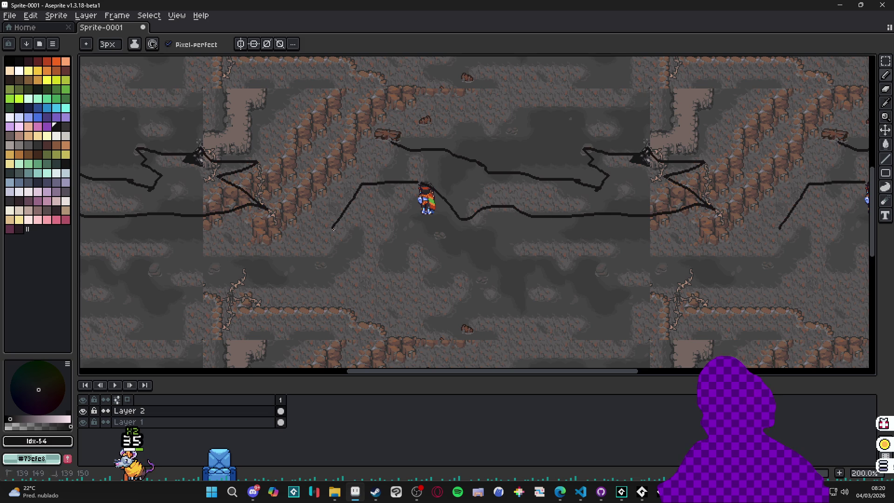
mouse_move(319, 276)
left_mouse_down()
mouse_move(246, 305)
mouse_move(168, 299)
left_mouse_up()
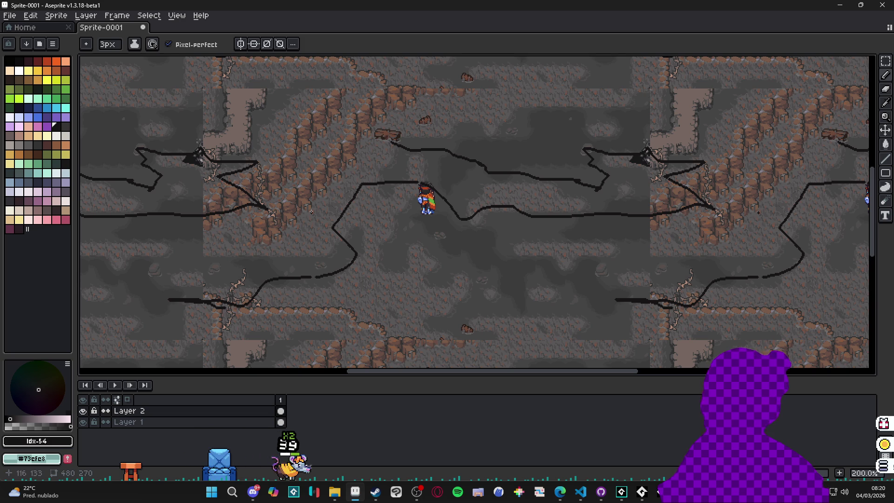
Outline the left rock wall and right side, erase stray lines, and add an upper-right outline.
mouse_move(375, 140)
left_mouse_down()
mouse_move(221, 95)
mouse_move(189, 101)
mouse_move(171, 89)
left_mouse_up()
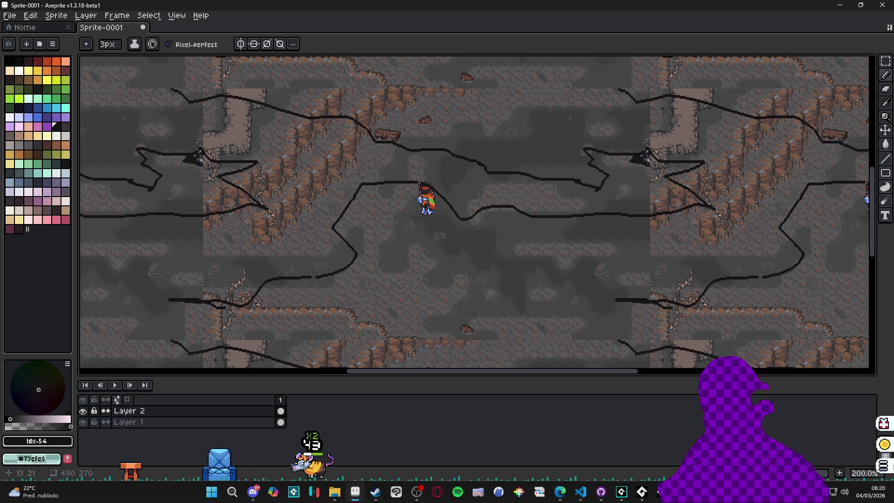
left_click_drag(226, 110, 347, 182)
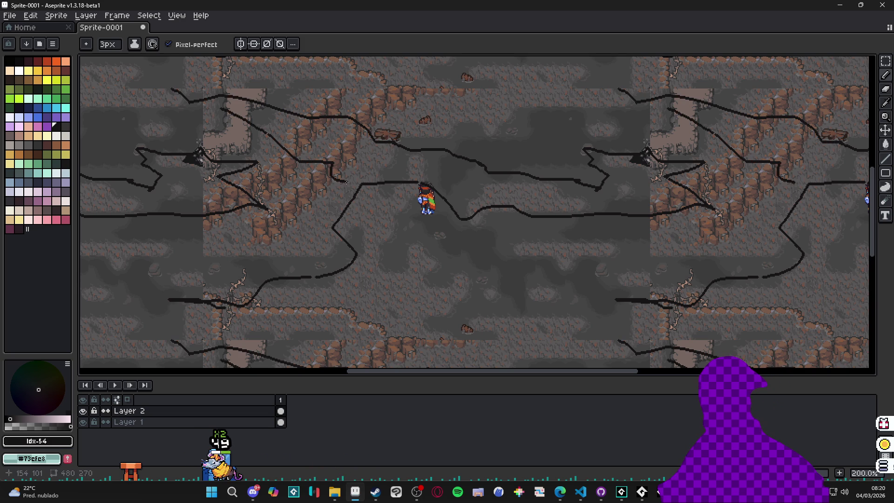
mouse_move(321, 214)
left_mouse_down()
mouse_move(311, 242)
mouse_move(276, 224)
mouse_move(216, 246)
left_mouse_up()
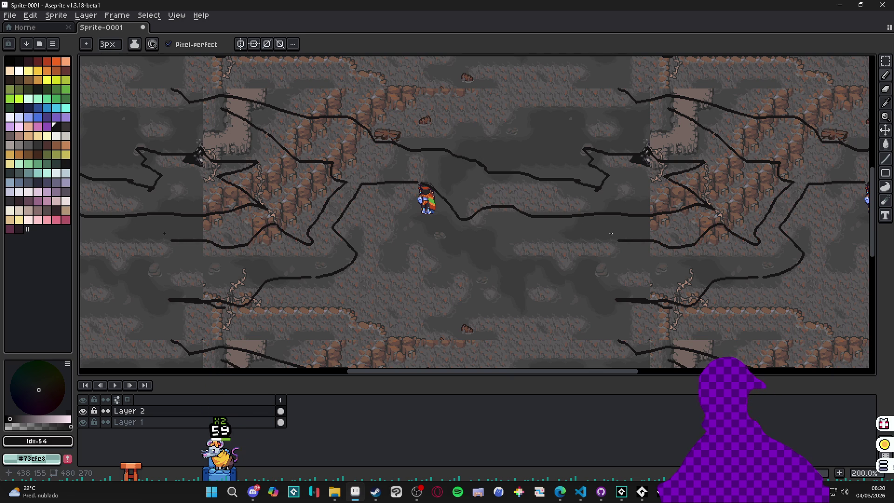
left_click_drag(604, 243, 531, 242)
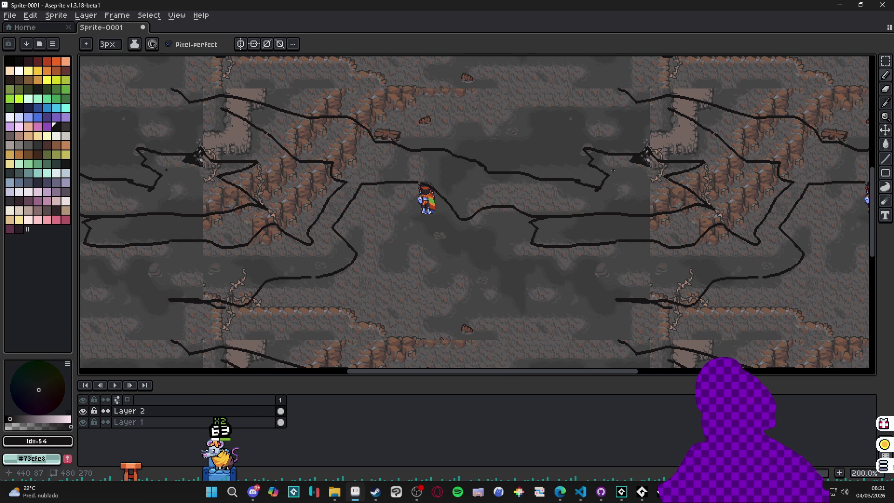
key("e")
mouse_move(601, 157)
left_mouse_down()
mouse_move(592, 191)
mouse_move(553, 210)
mouse_move(708, 199)
mouse_move(705, 168)
mouse_move(636, 159)
mouse_move(591, 170)
left_mouse_up()
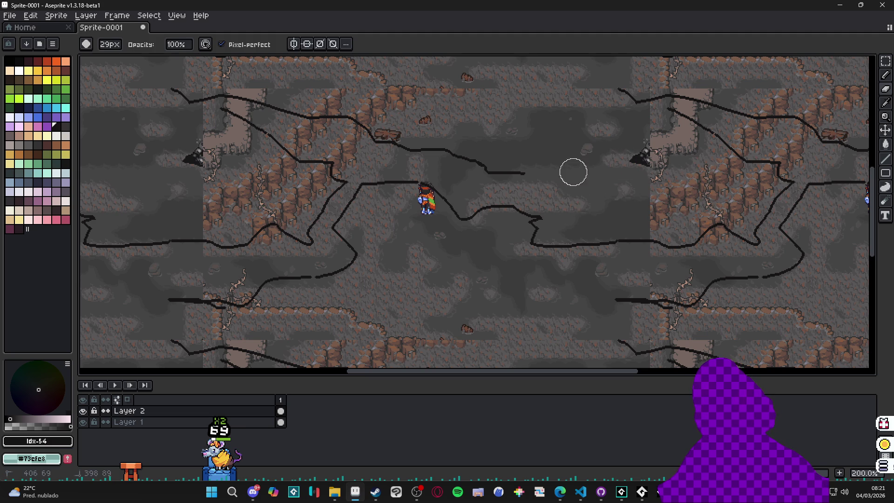
key("b")
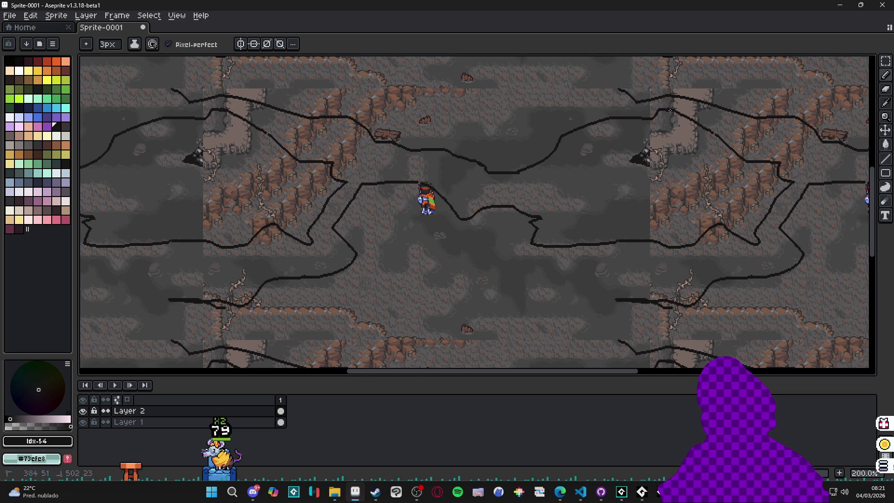
left_click_drag(600, 81, 543, 104)
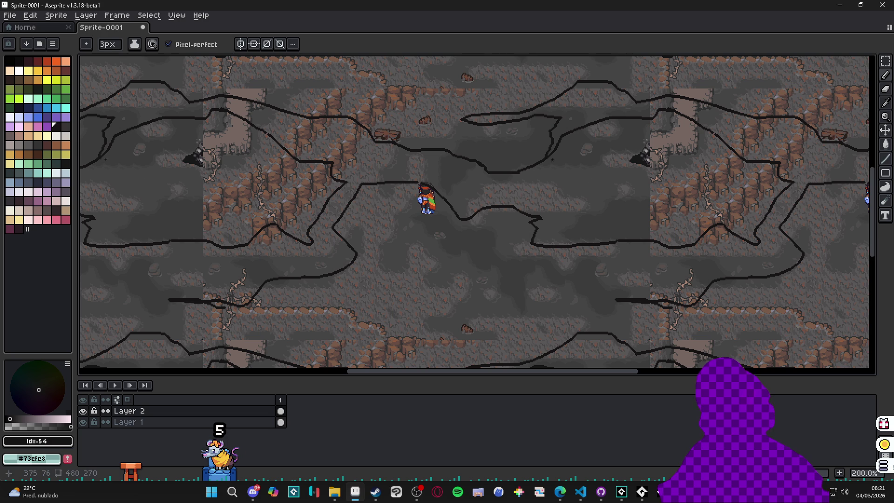
Fill the outlined cave regions near-black with a contiguous Paint Bucket, first closing a bottom outline gap.
key("g")
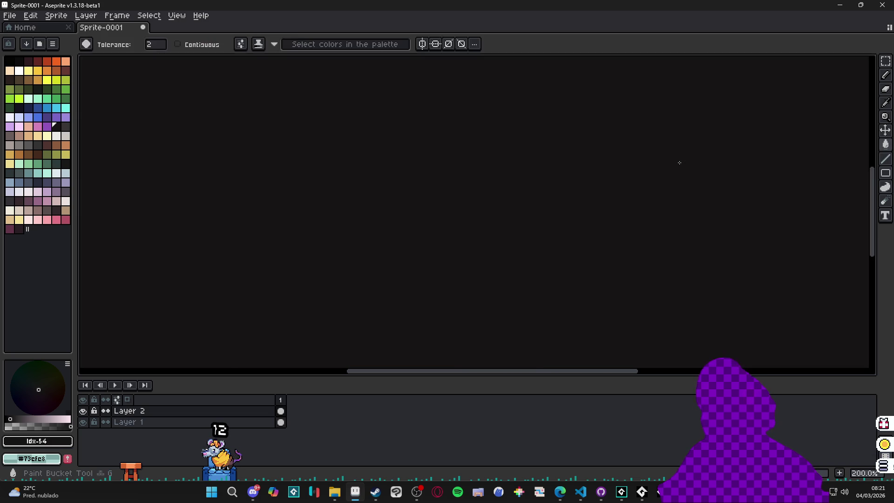
key("ctrl+z")
left_click(177, 44)
left_click(617, 195)
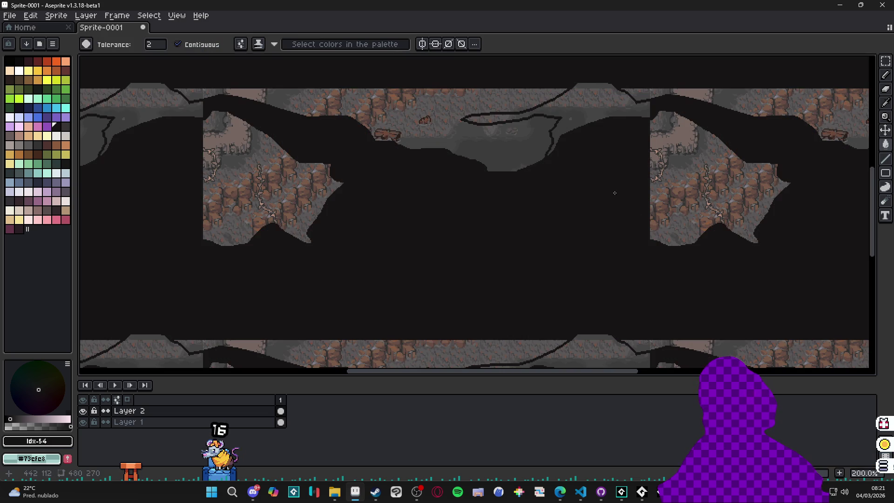
key("ctrl+z")
key("b")
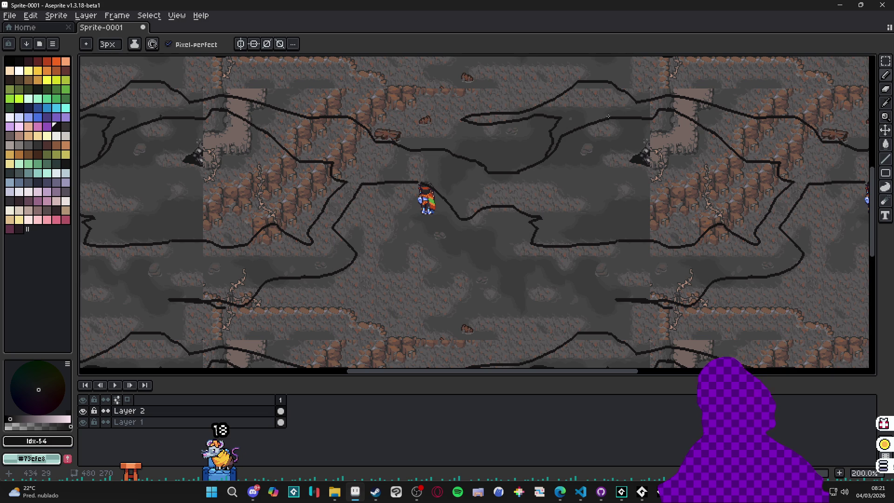
left_click_drag(670, 308, 593, 320)
key("g")
left_click(544, 292)
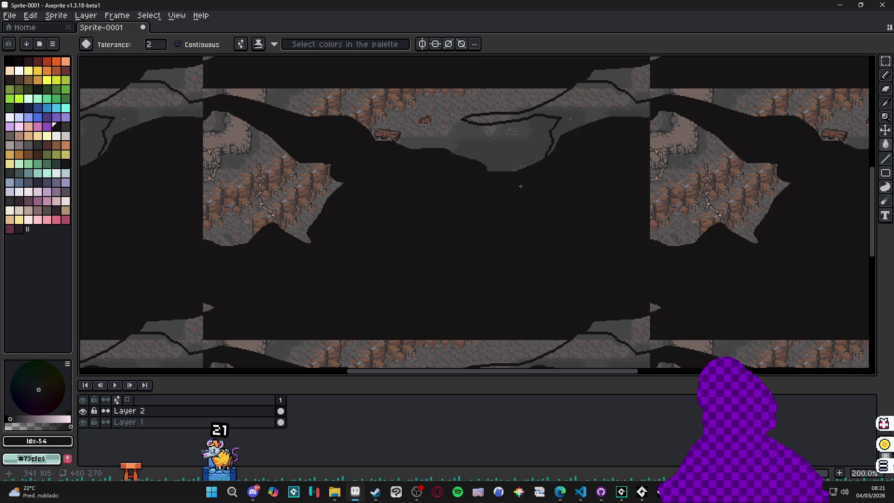
left_click(568, 116)
left_click(597, 83)
Lower Layer 2's opacity to about half in its Layer Properties.
scroll(597, 82, "down", 3)
scroll(559, 179, "up", 3)
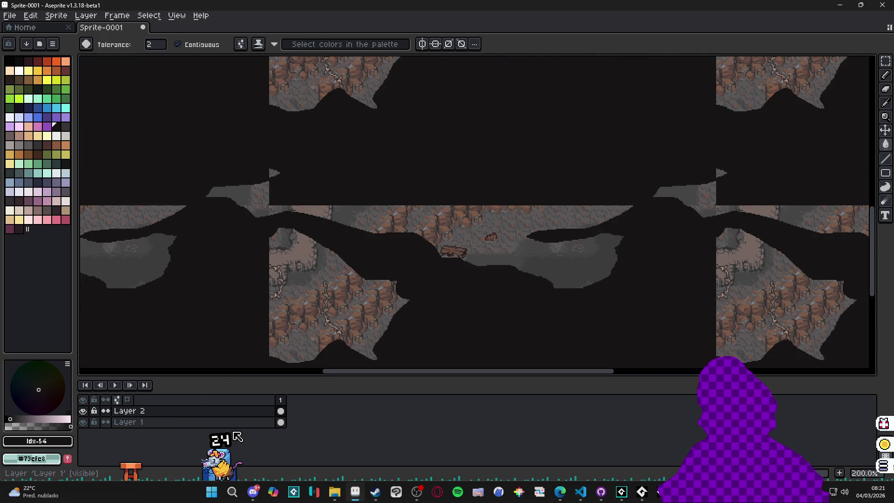
double_click(259, 411)
left_click_drag(679, 162, 683, 163)
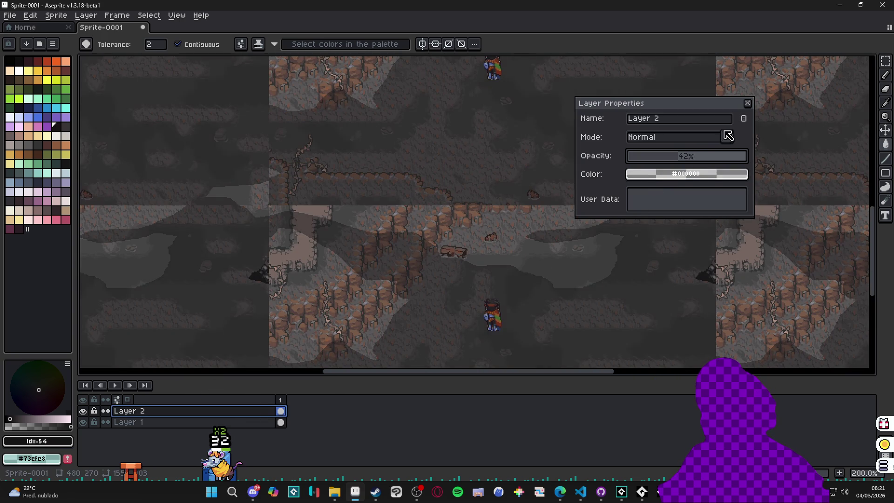
Close Layer Properties at 42% opacity and pan across the tiled map to check the fog.
left_click(748, 104)
scroll(622, 187, "down", 1)
left_click_drag(622, 188, 565, 207)
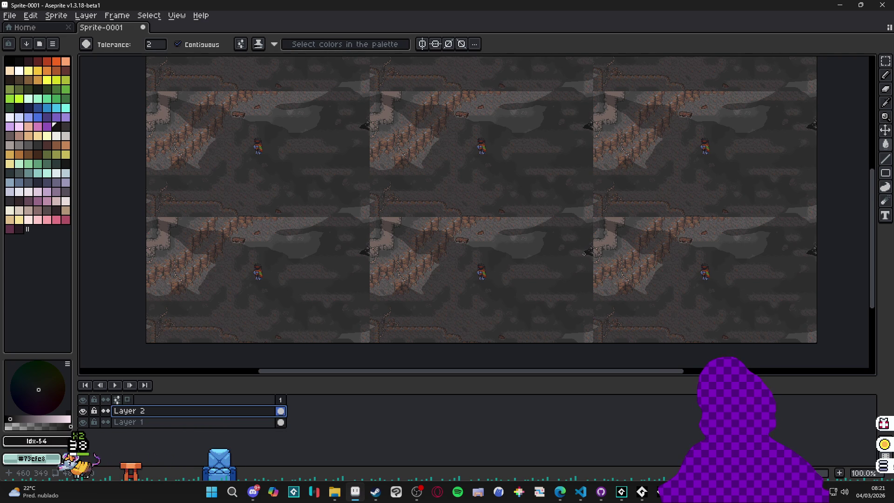
scroll(510, 146, "up", 1)
mouse_move(511, 147)
left_mouse_down()
mouse_move(498, 199)
mouse_move(510, 204)
left_mouse_up()
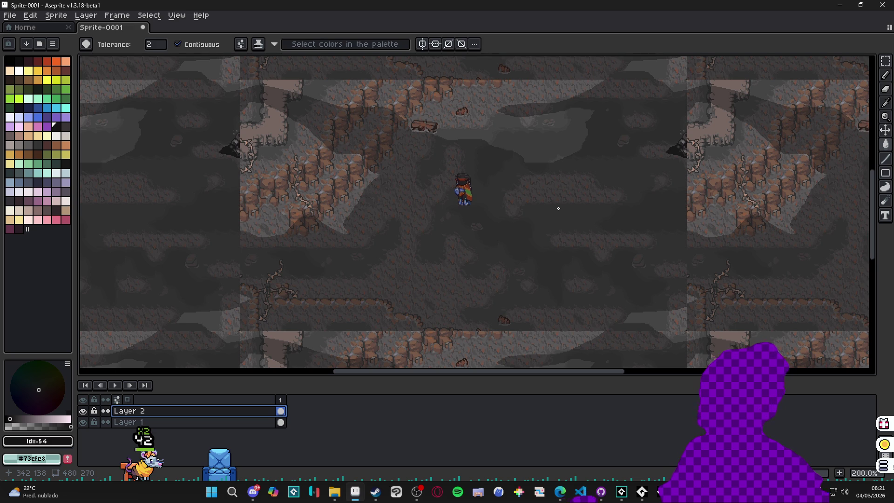
With a 2px pencil, draw a faint light diagonal line across the right-side fog, discarding a trial erase.
key("b")
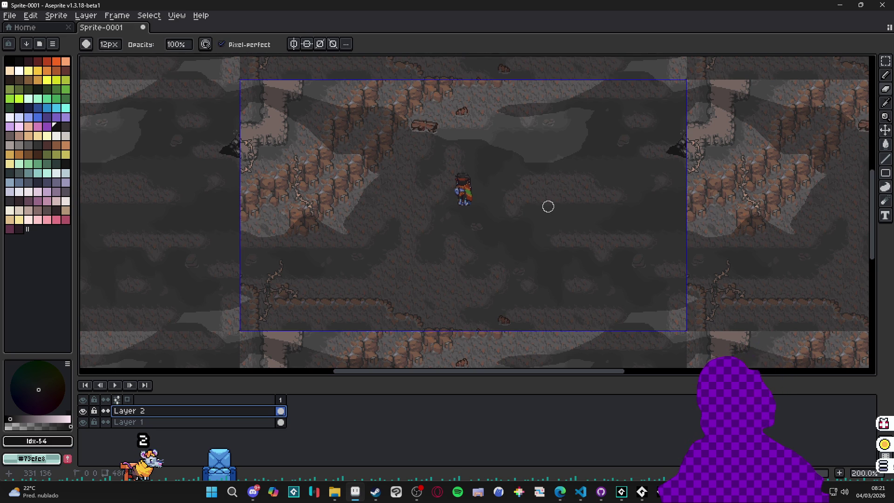
key("minus")
key("minus")
key("minus")
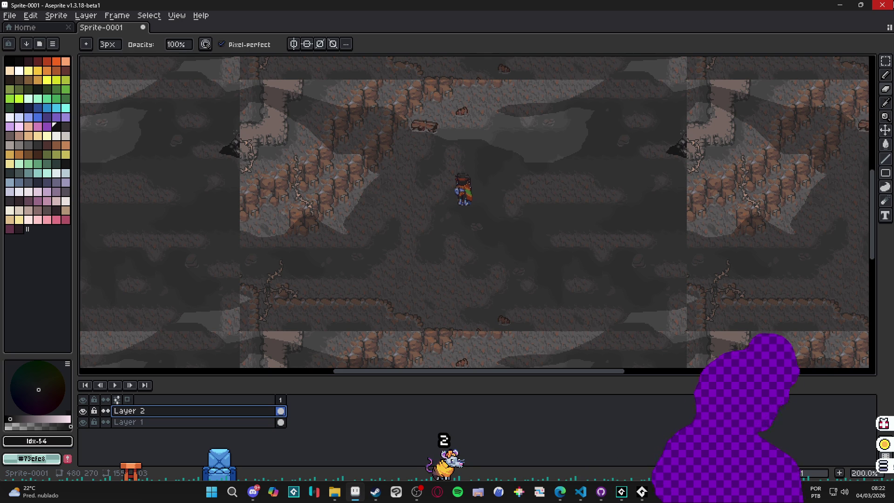
left_click(574, 272)
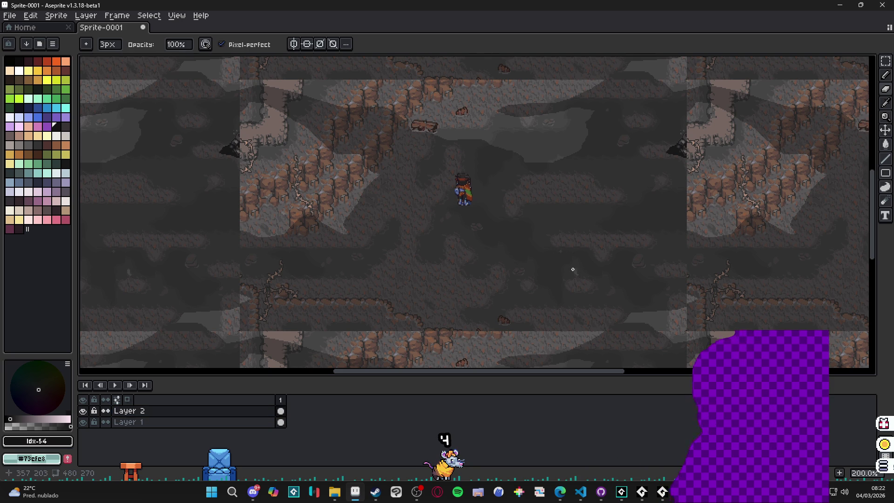
mouse_move(502, 263)
left_mouse_down()
mouse_move(553, 288)
mouse_move(585, 318)
left_mouse_up()
key("ctrl+z")
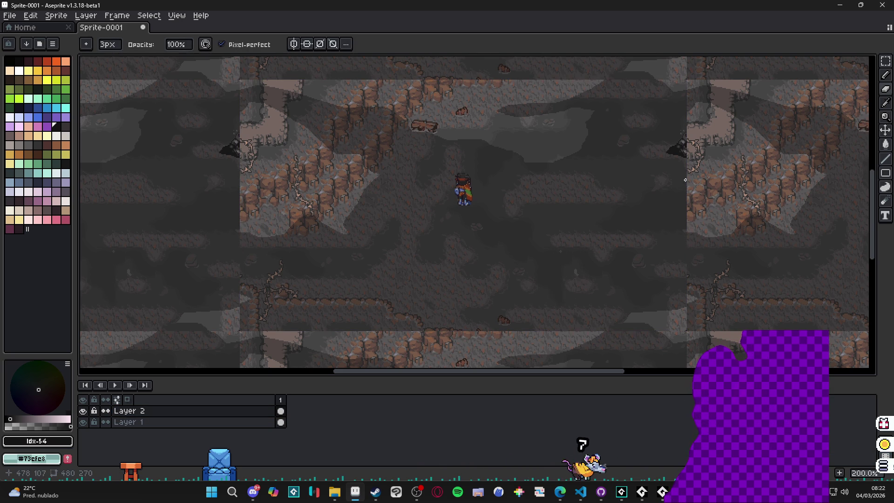
left_click_drag(686, 115, 644, 144)
left_click_drag(589, 184, 622, 218)
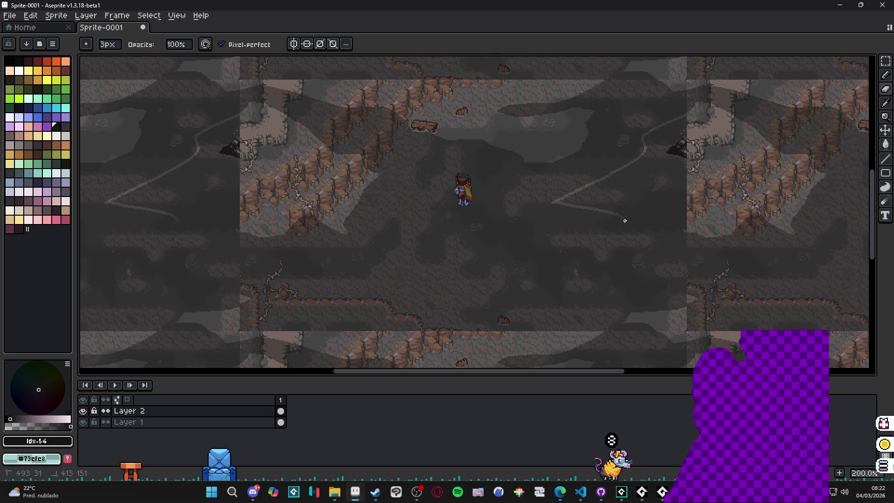
key("g")
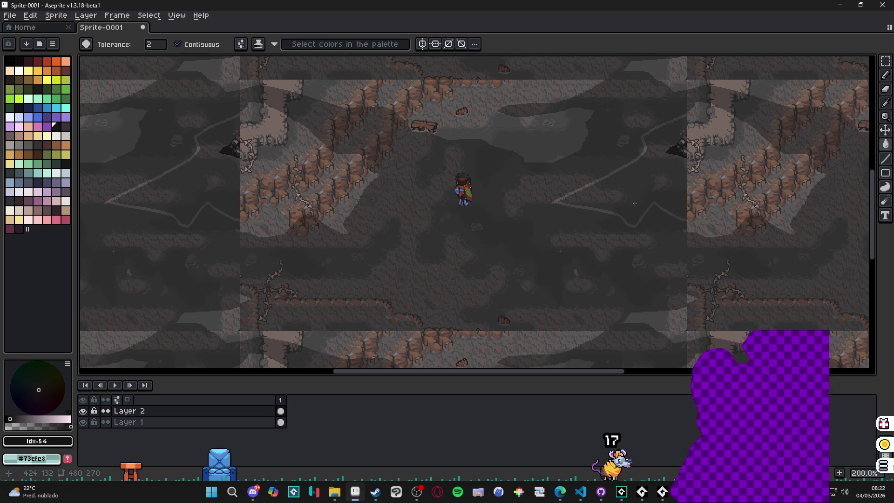
Try a teal fill on the light cave areas, then undo it.
key("w")
left_click(648, 205)
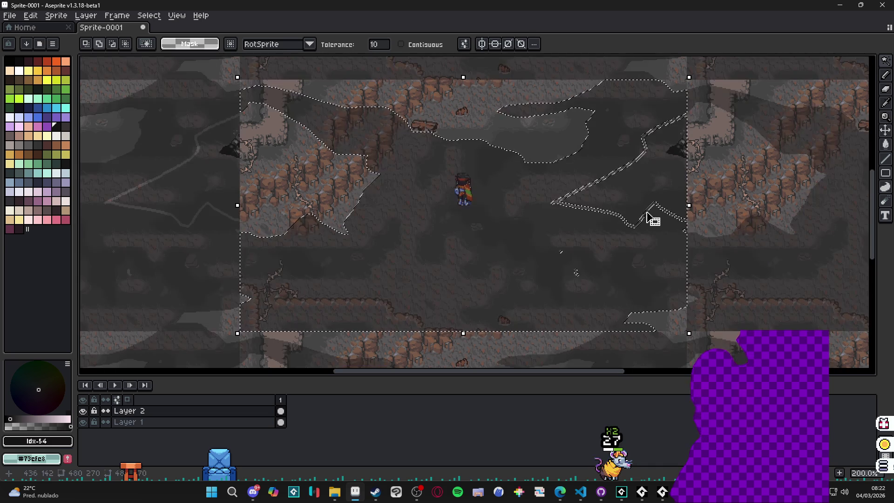
key("ctrl+d")
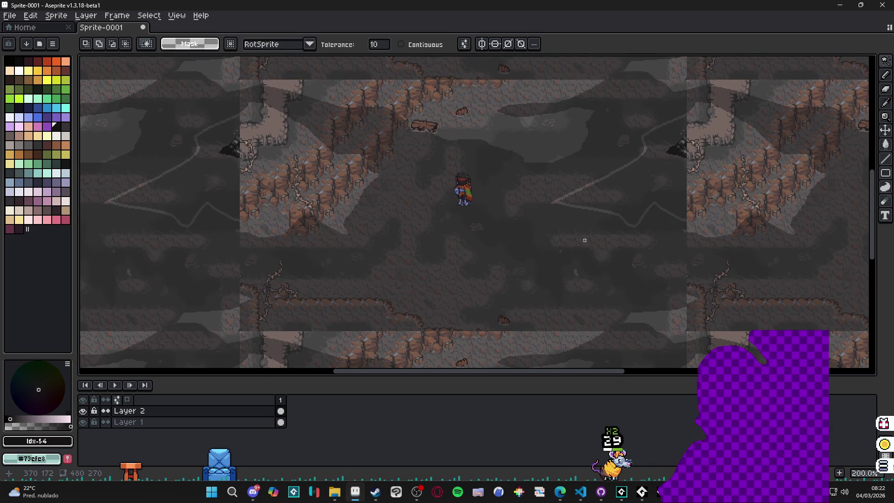
key("g")
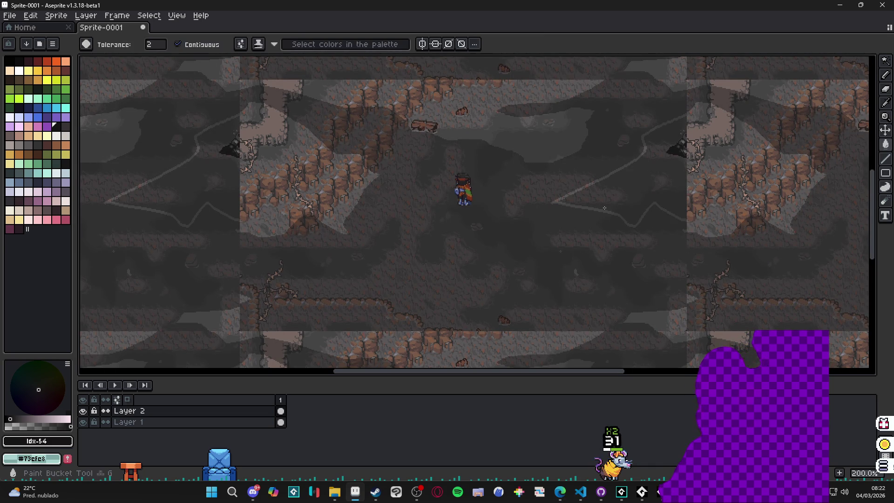
left_click(654, 179)
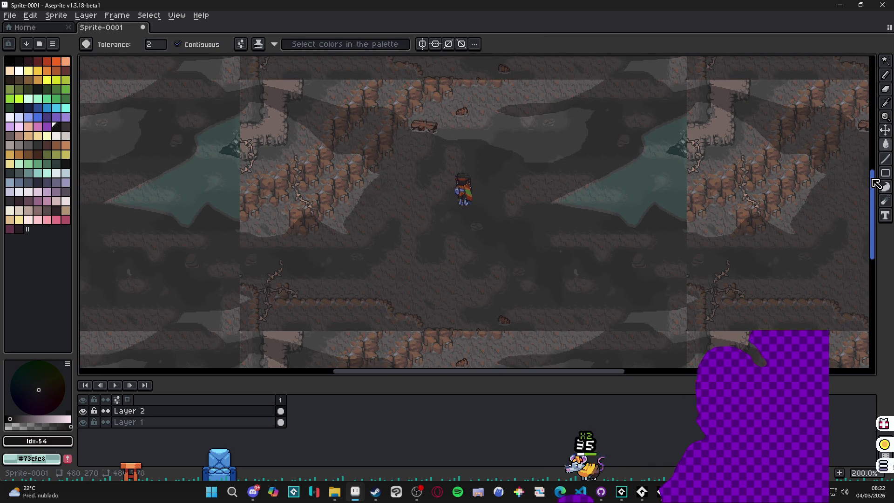
key("ctrl+z")
key("v")
key("g")
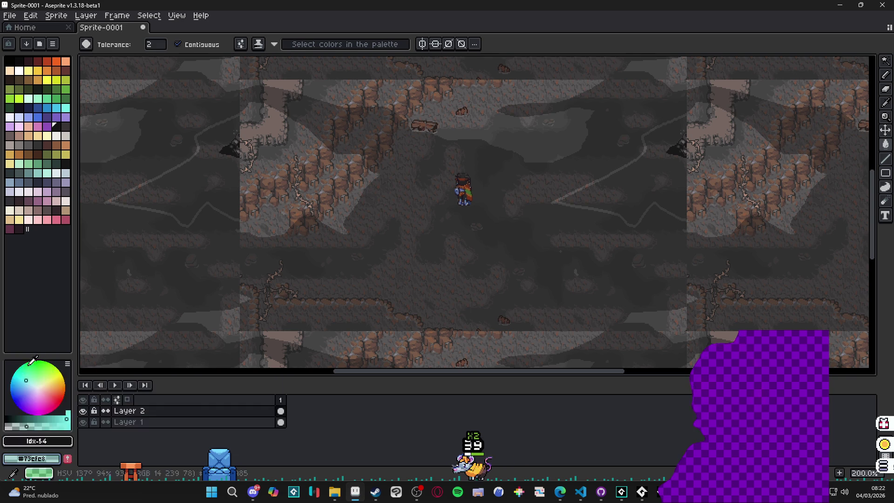
Set the drawing colour to transparent Mask and select the connected light diagonal area with contiguous Magic Wand.
left_click(36, 459)
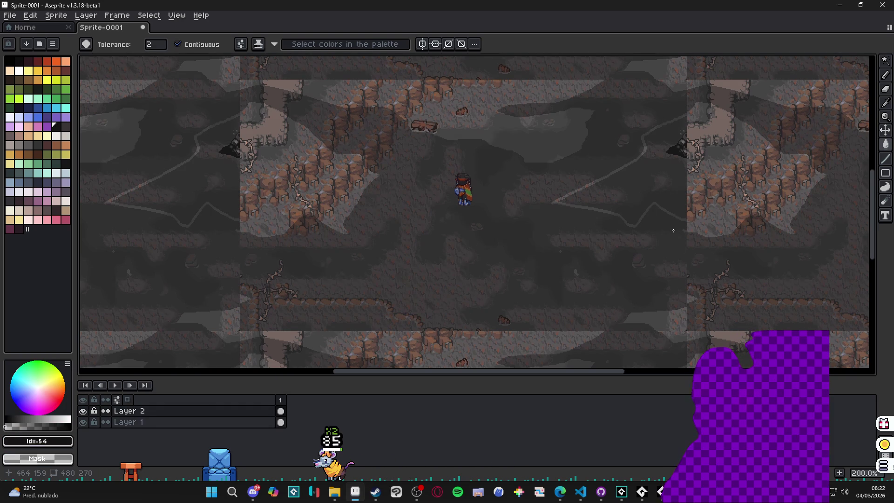
key("w")
left_click(678, 193)
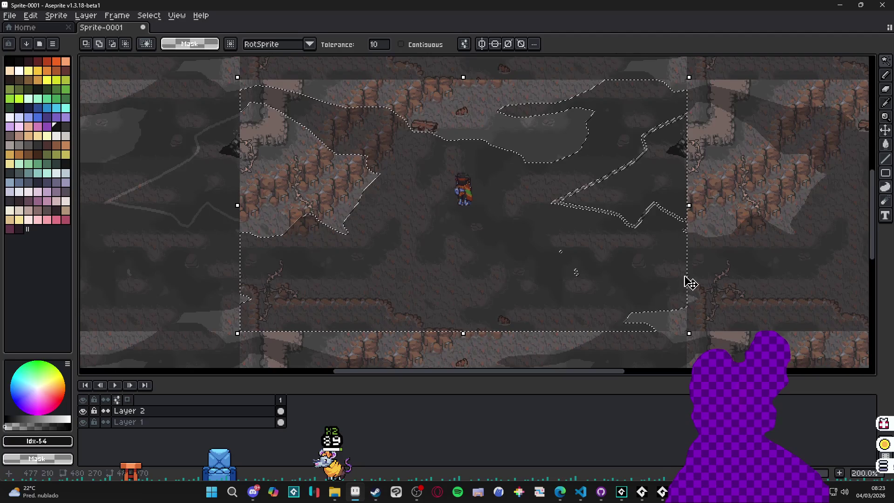
left_click(401, 45)
left_click(664, 199)
mouse_move(674, 175)
left_mouse_down()
mouse_move(605, 169)
mouse_move(575, 190)
mouse_move(625, 188)
left_mouse_up()
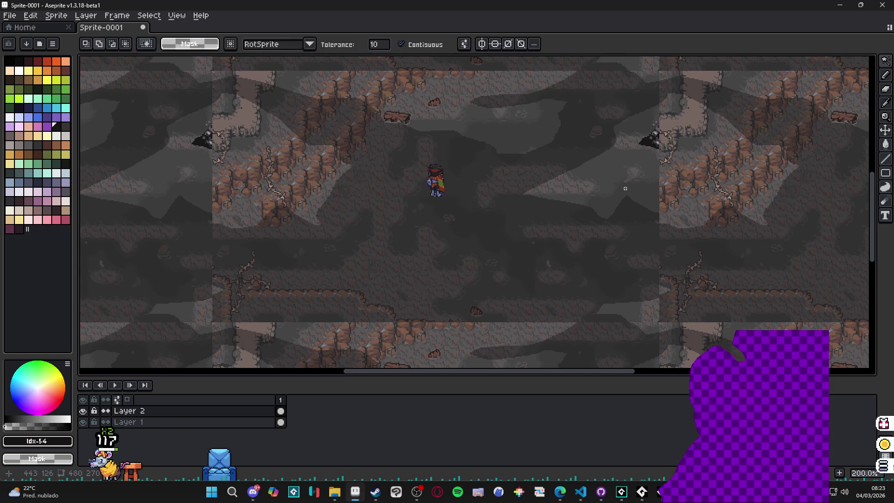
Draw a light pencil stroke along the lower cave ledge.
scroll(625, 188, "down", 1)
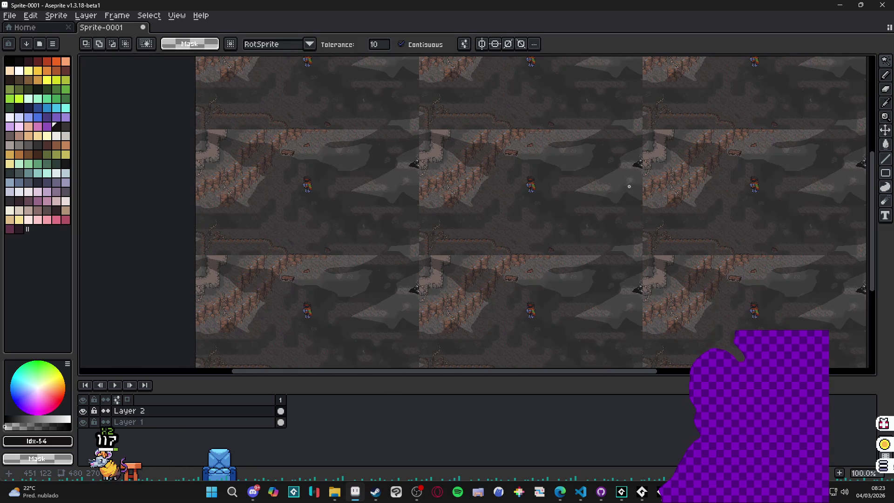
scroll(629, 186, "up", 1)
mouse_move(635, 183)
left_mouse_down()
mouse_move(625, 166)
mouse_move(625, 179)
mouse_move(644, 160)
left_mouse_up()
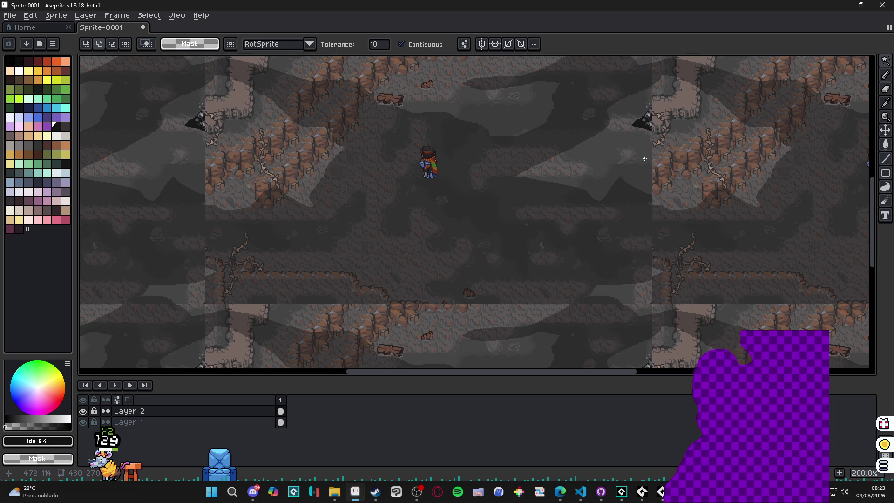
key("b")
left_click_drag(694, 287, 763, 301)
mouse_move(666, 303)
left_mouse_down()
mouse_move(764, 303)
mouse_move(698, 302)
mouse_move(707, 294)
mouse_move(661, 302)
left_mouse_up()
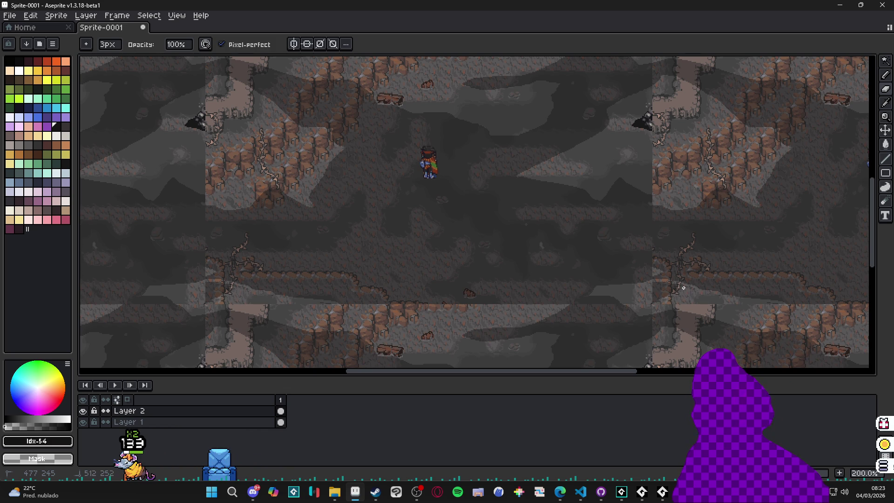
Add several short light strokes along the lower ledge.
left_click_drag(654, 284, 650, 290)
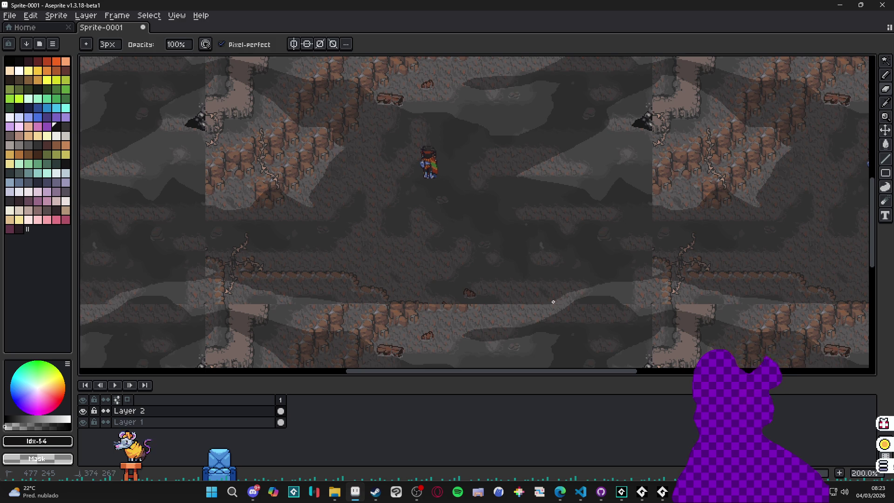
left_click_drag(486, 301, 453, 301)
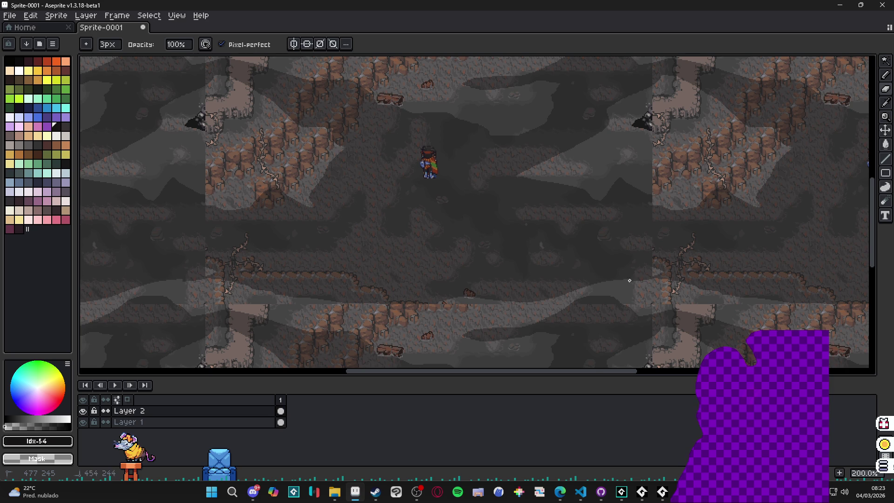
left_click_drag(549, 283, 511, 286)
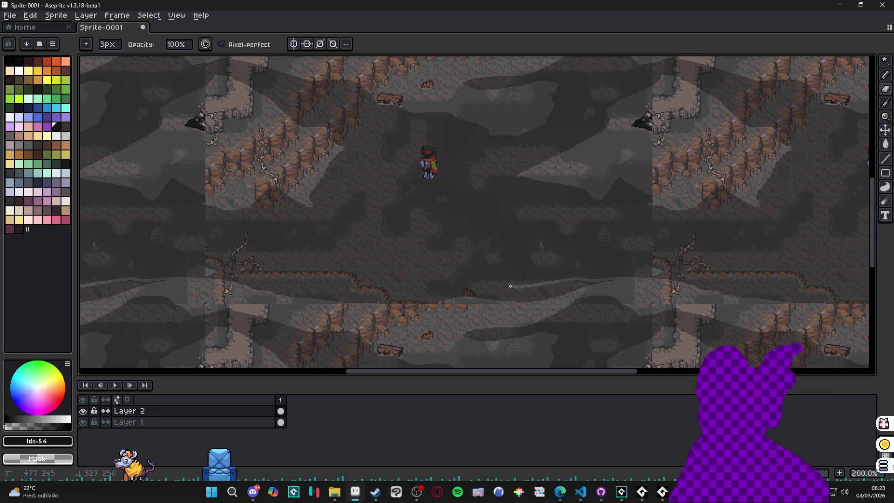
left_click_drag(601, 278, 649, 275)
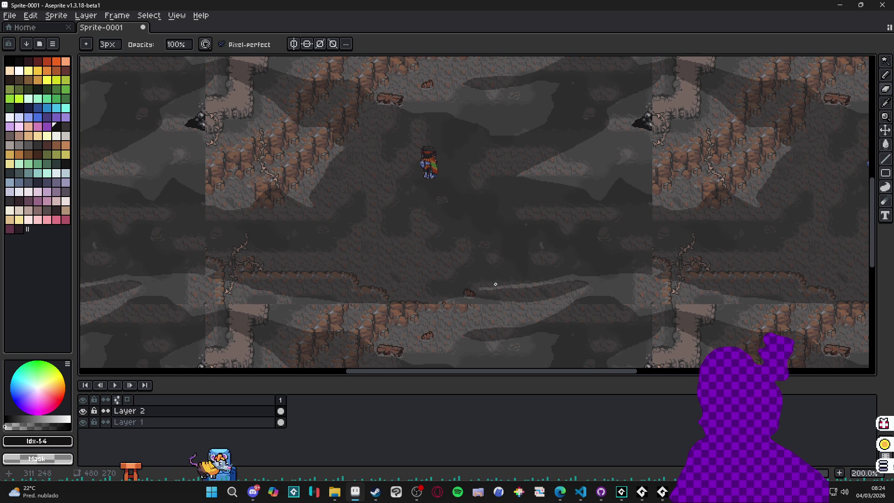
key("e")
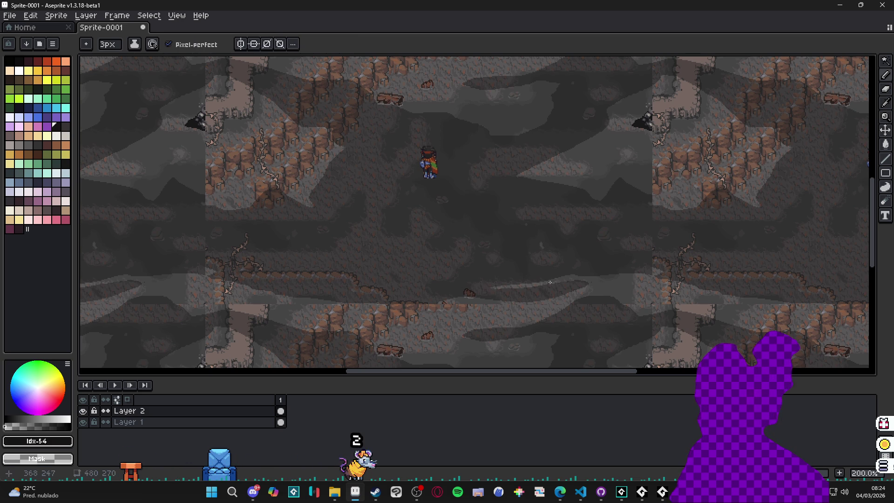
left_click_drag(567, 288, 618, 287)
Erase part of the light streak on the right cave wall, alternating Eraser and Pencil.
key("e")
key("b")
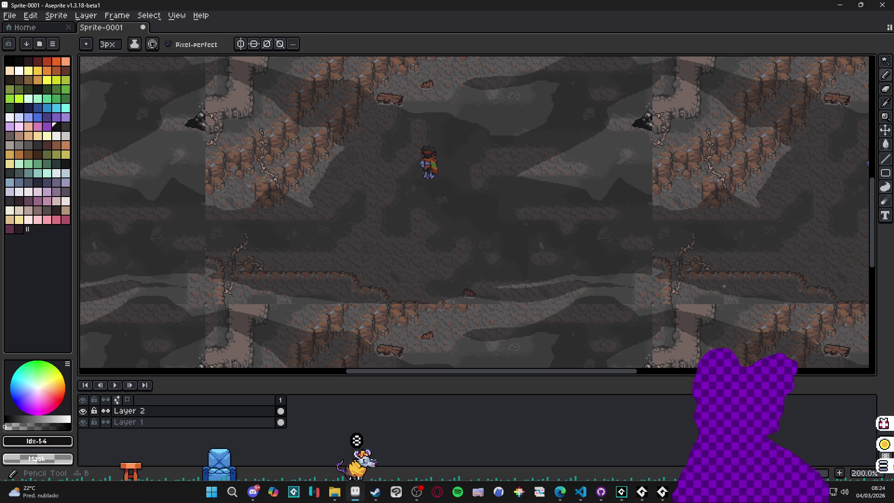
key("e")
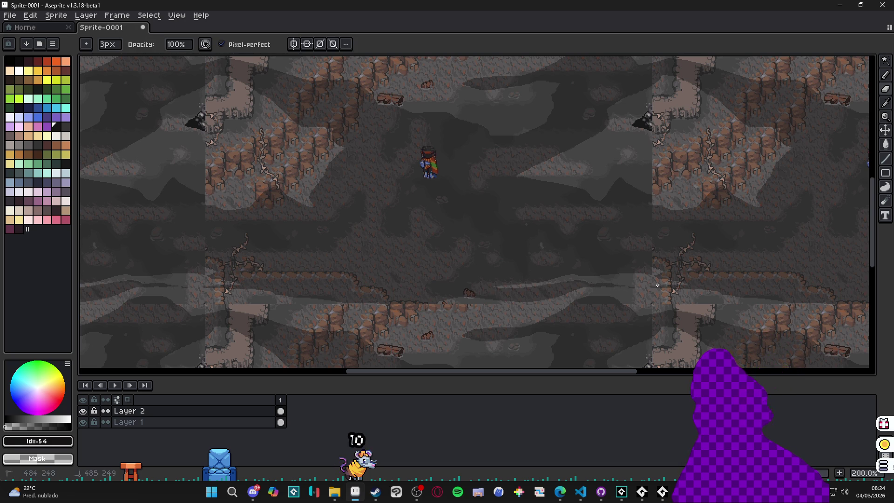
key("b")
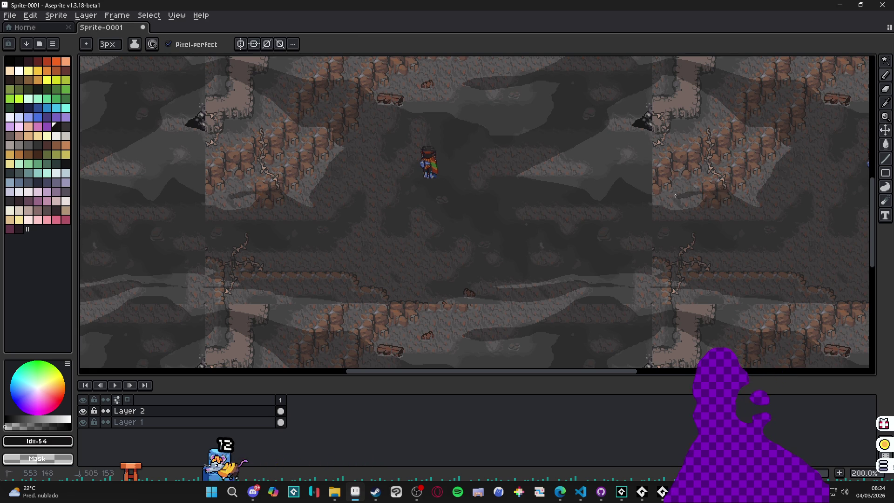
key("e")
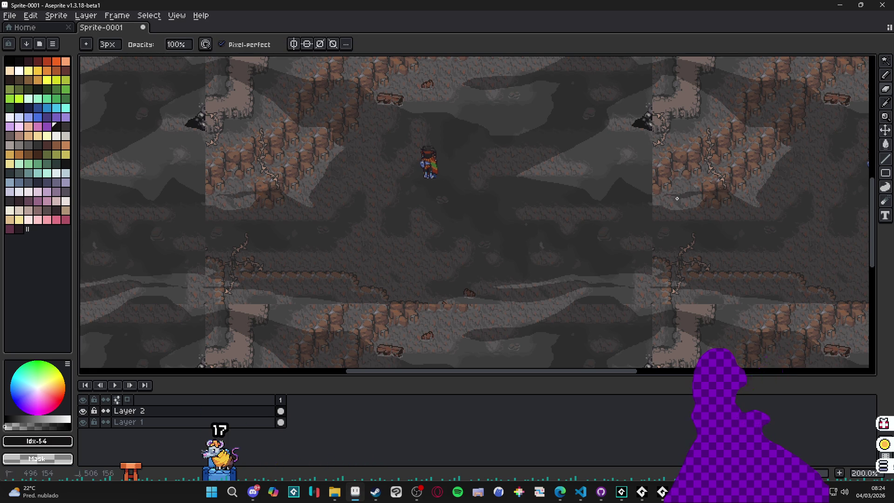
left_click_drag(705, 191, 721, 189)
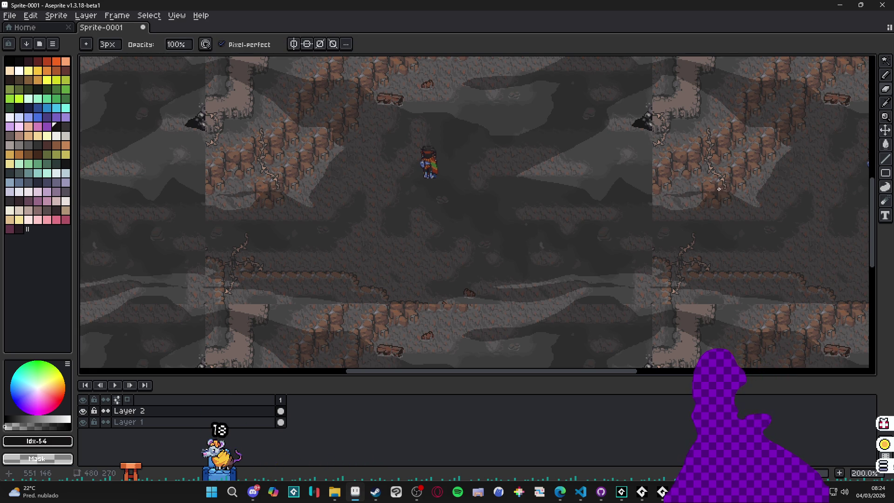
key("b")
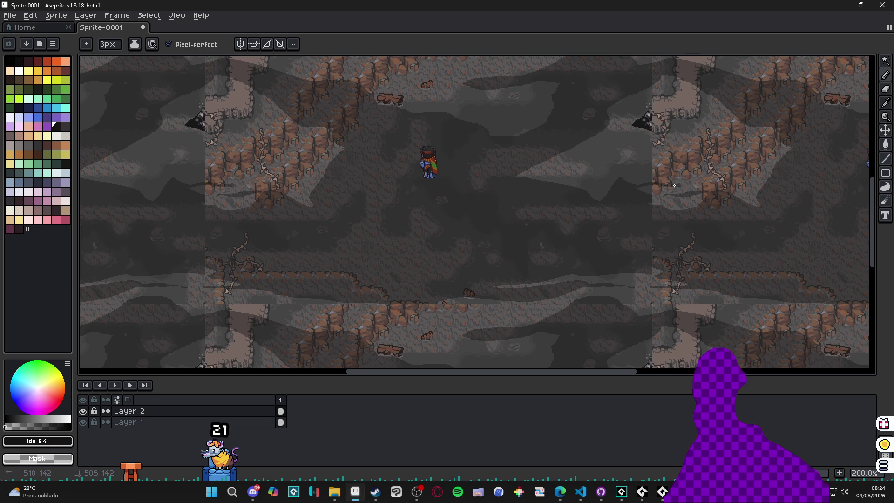
key("e")
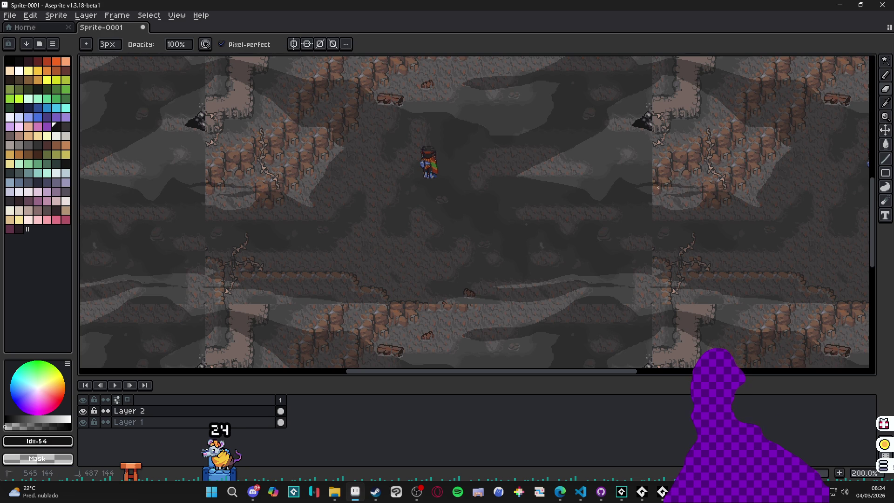
key("b")
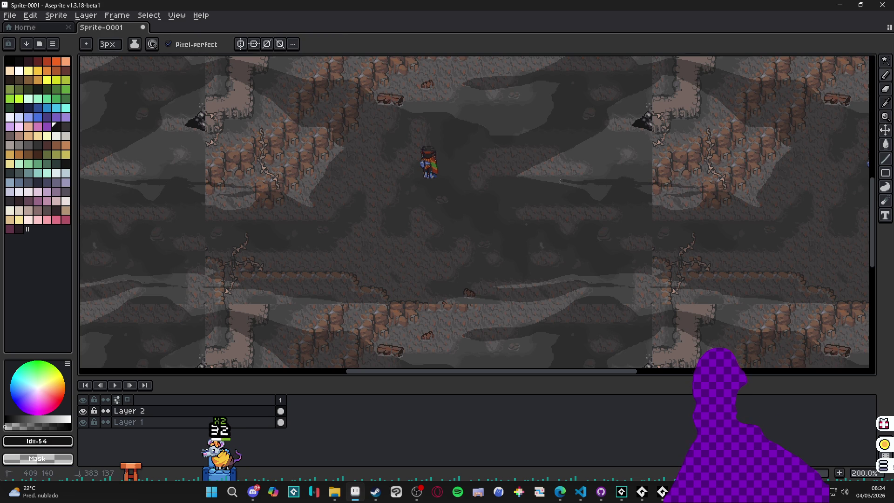
key("e")
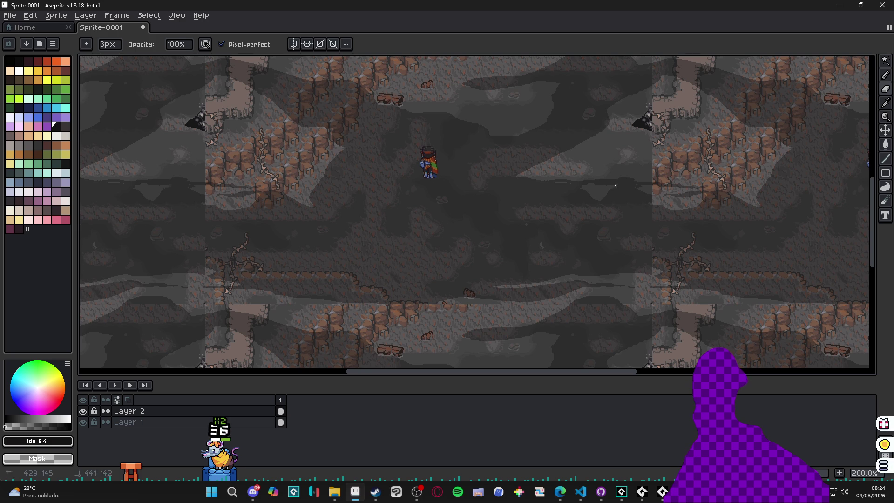
key("b")
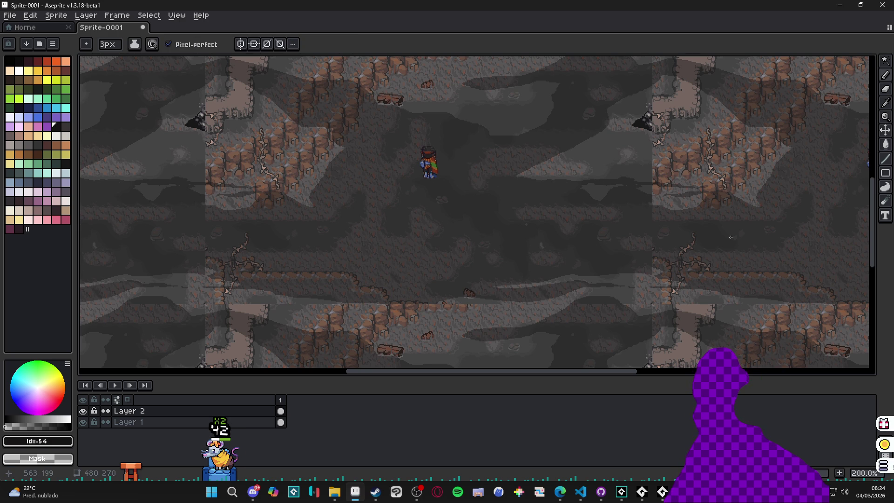
left_click_drag(594, 321, 580, 310)
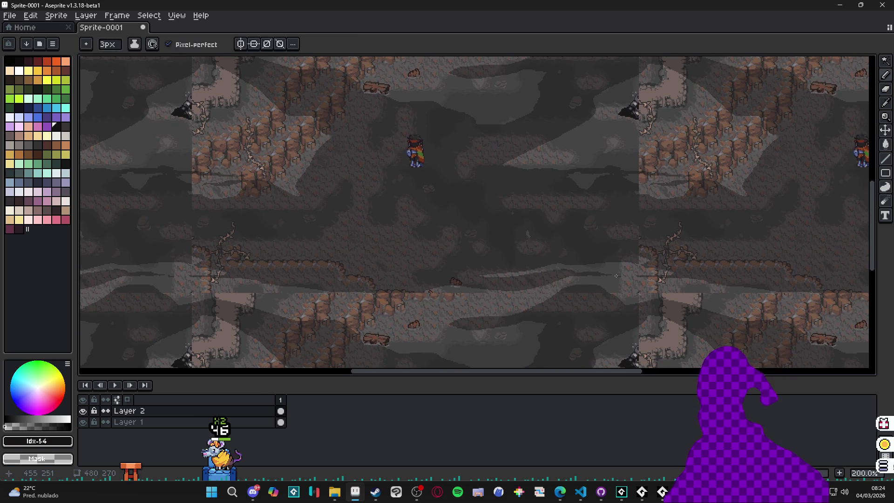
Leave Layer 1 hidden so only the fog shows, then bring up the radio_royal folder window.
left_click(84, 422)
left_click(83, 422)
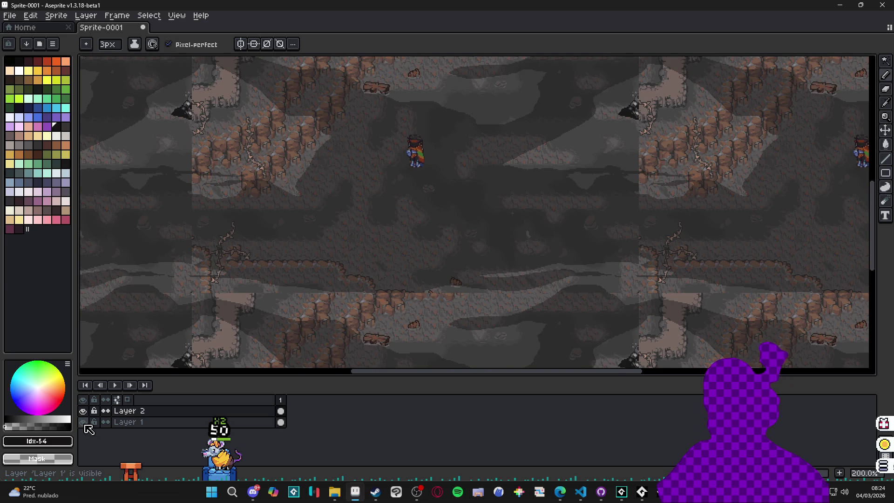
left_click(83, 422)
left_click(84, 422)
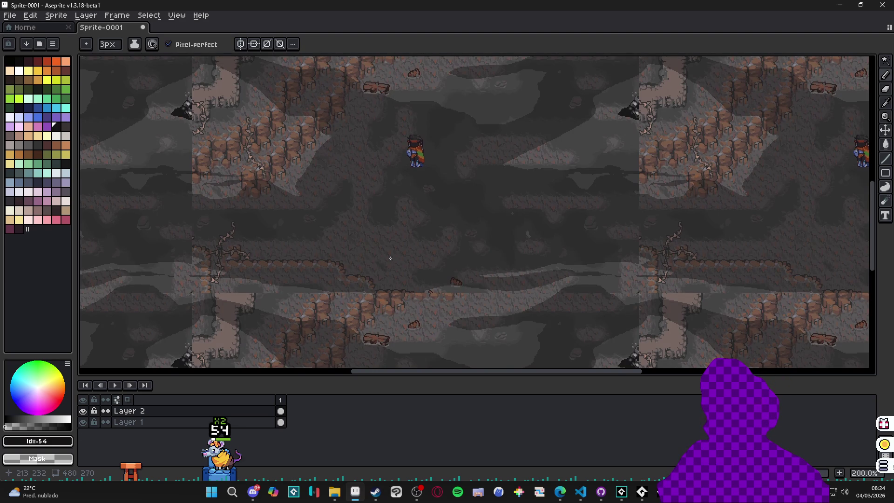
left_click(83, 422)
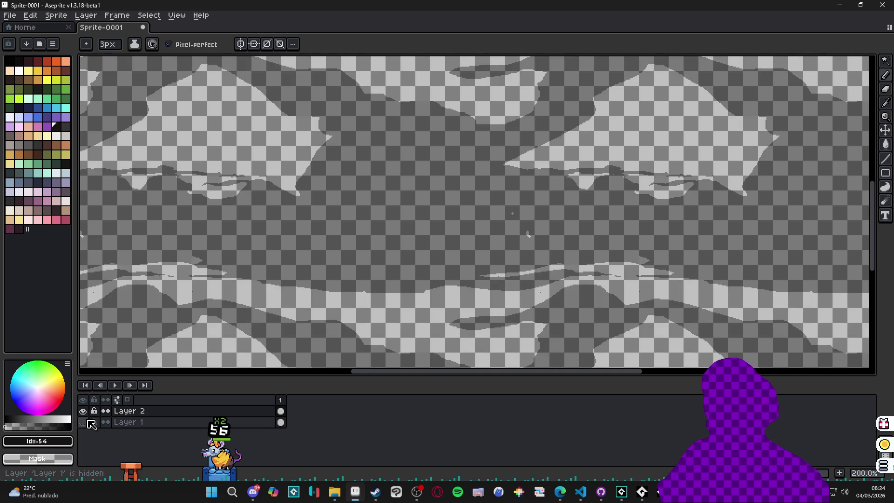
mouse_move(335, 492)
left_click(282, 437)
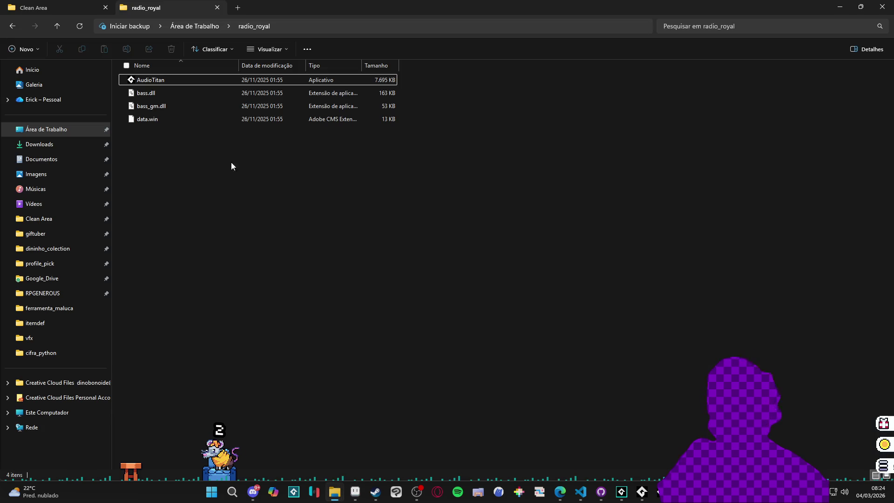
Close the stray console window and the Desktop Friend folder tab.
left_click(324, 492)
left_click(539, 41)
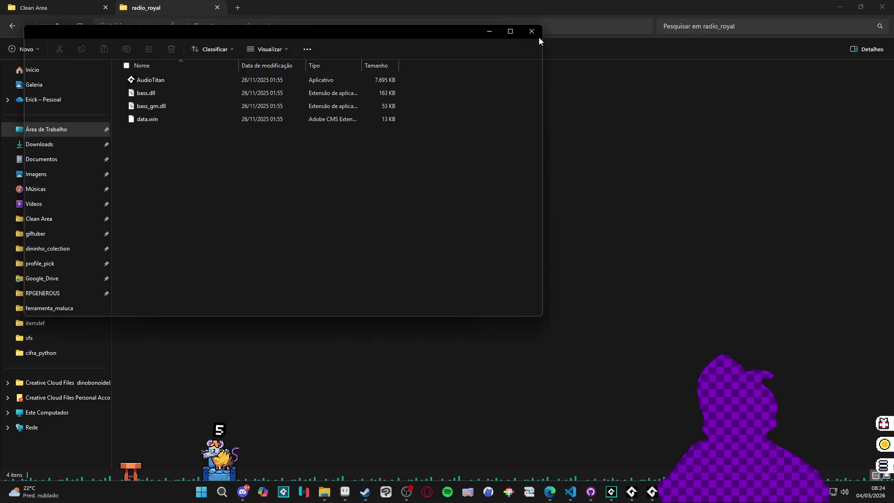
right_click(343, 490)
left_click(343, 490)
left_click(362, 465)
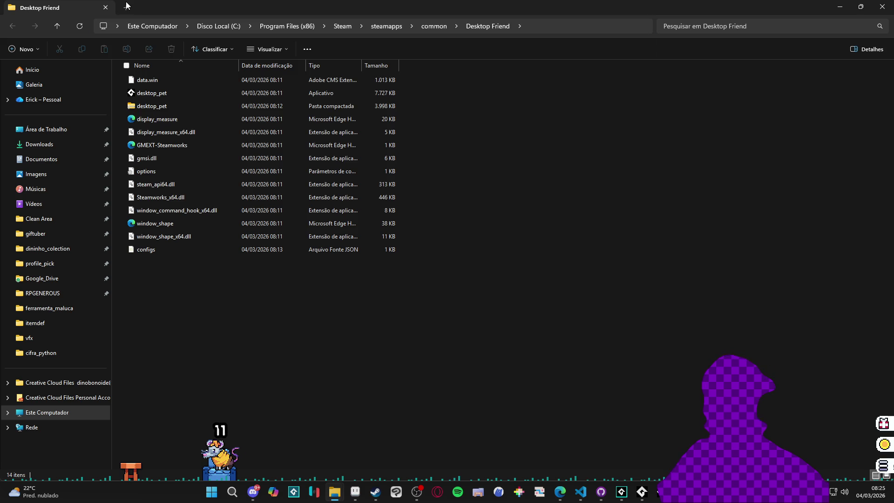
left_click(105, 8)
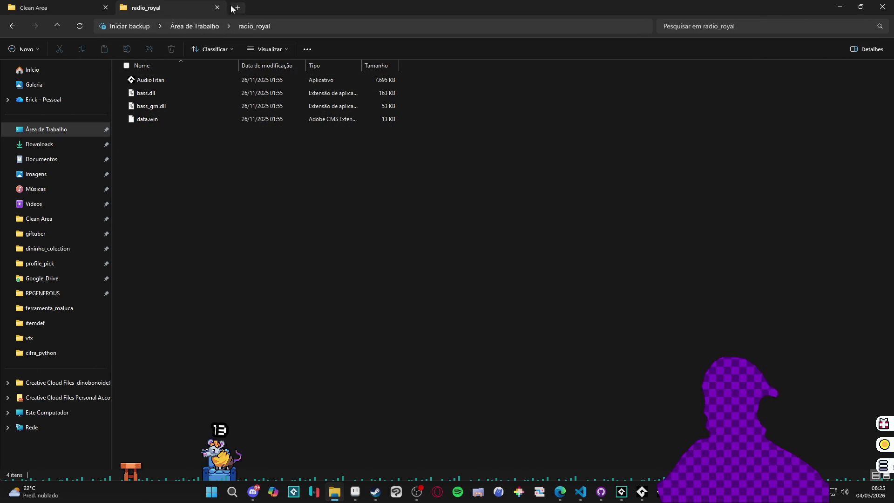
In a new tab, navigate Google_Drive > RPGENEROUS > tilesets > indolencia.
key("ctrl+t")
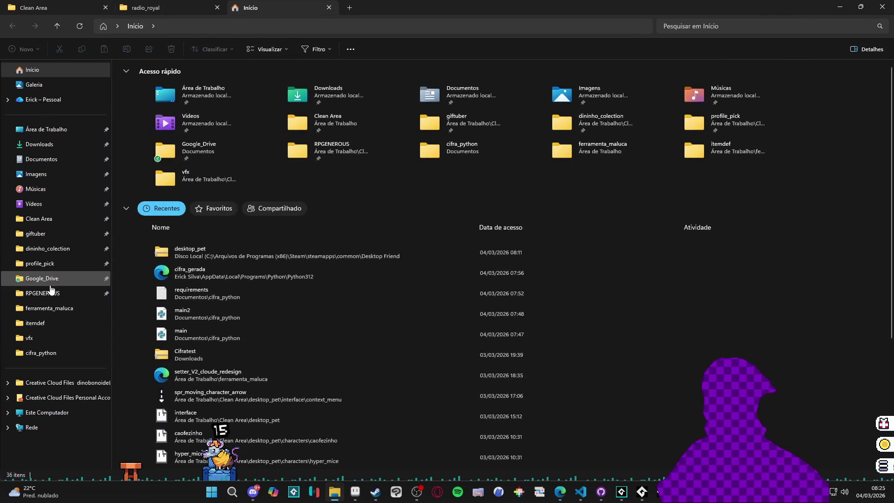
left_click(44, 278)
left_click(60, 291)
left_click(364, 94)
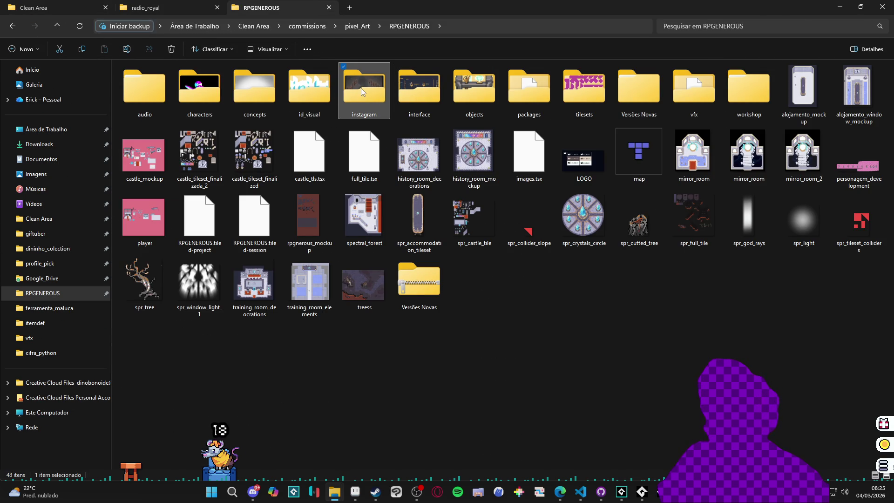
double_click(601, 88)
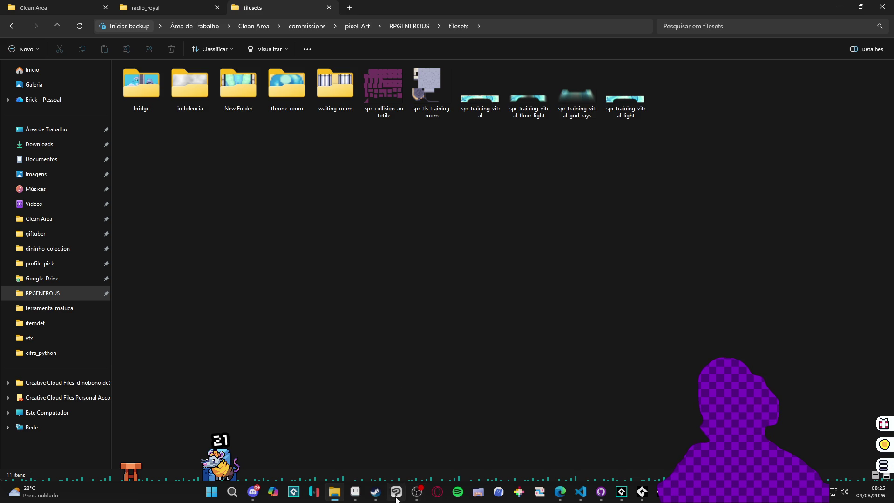
double_click(185, 96)
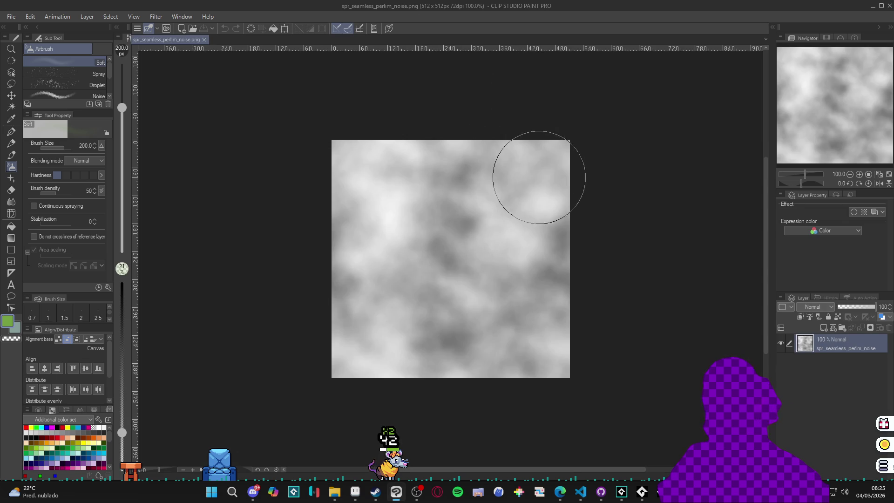
Open the Tone Curve on the noise texture and pull the curve down to darken it.
left_click(30, 17)
mouse_move(102, 241)
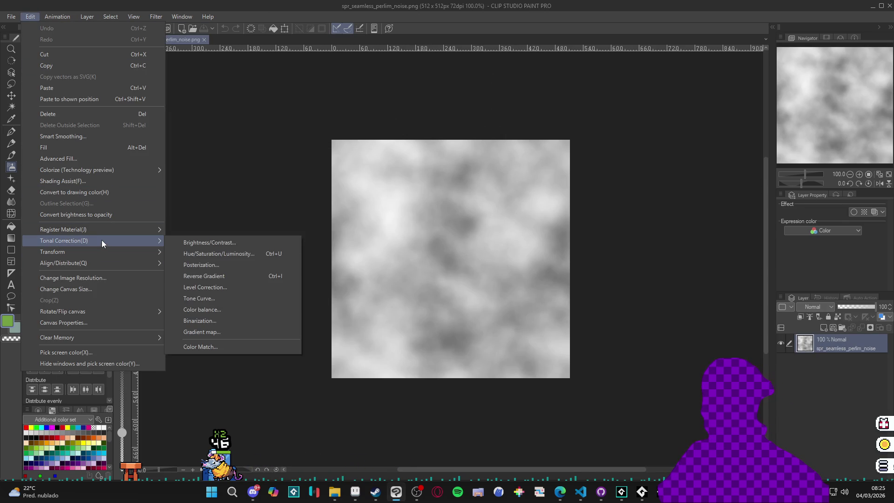
left_click(237, 300)
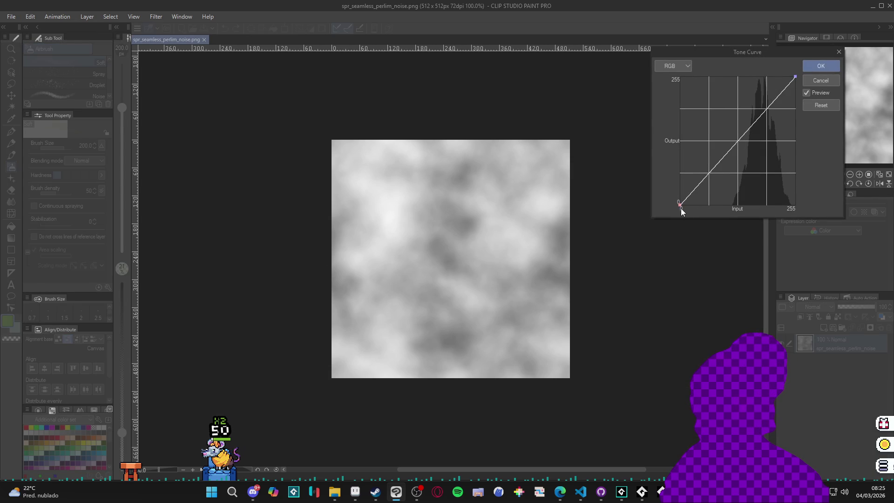
mouse_move(683, 205)
left_mouse_down()
mouse_move(702, 198)
mouse_move(729, 208)
left_mouse_up()
mouse_move(778, 113)
left_mouse_down()
mouse_move(793, 208)
mouse_move(771, 194)
mouse_move(755, 120)
mouse_move(758, 76)
left_mouse_up()
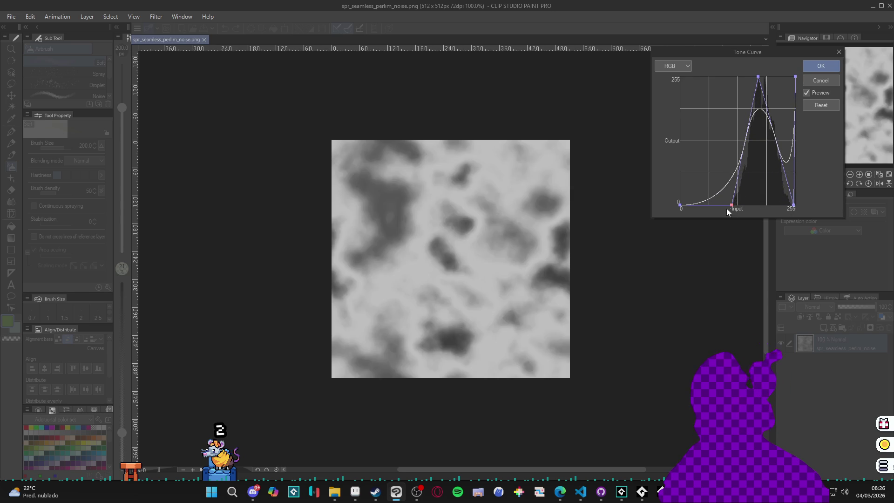
mouse_move(734, 205)
left_mouse_down()
mouse_move(746, 217)
mouse_move(723, 191)
left_mouse_up()
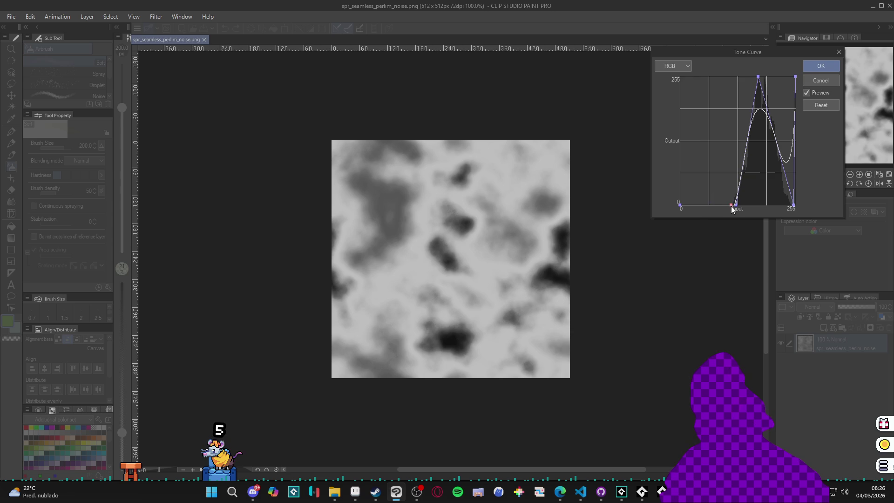
Add a right-side point and sharpen the curve into a high-contrast peak, dropping its bright end to zero.
left_click(787, 162)
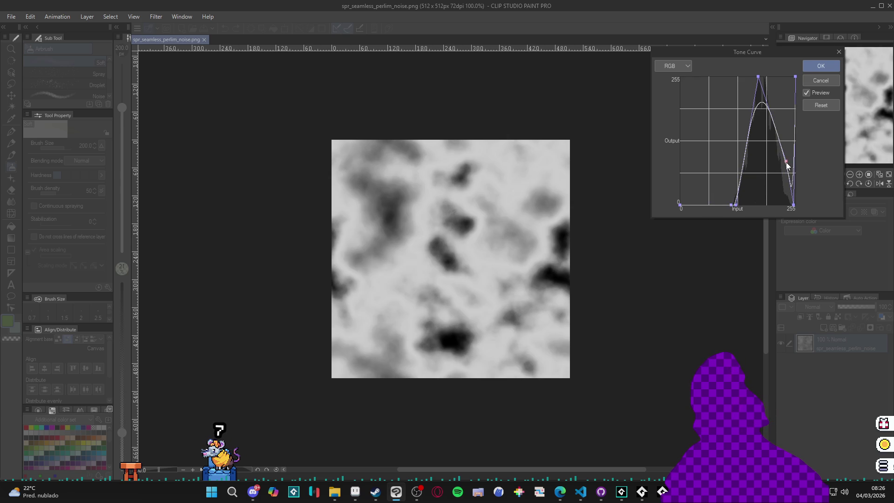
left_click_drag(789, 185, 790, 195)
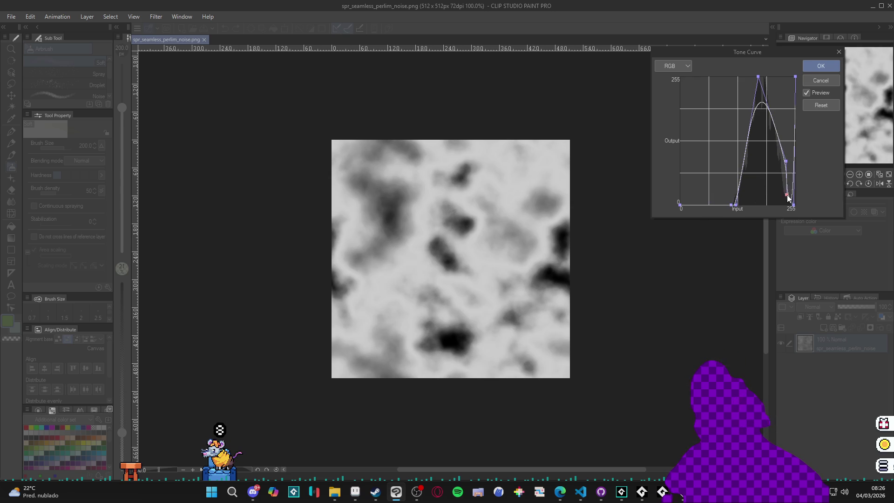
left_click(786, 162)
left_click_drag(786, 163, 779, 162)
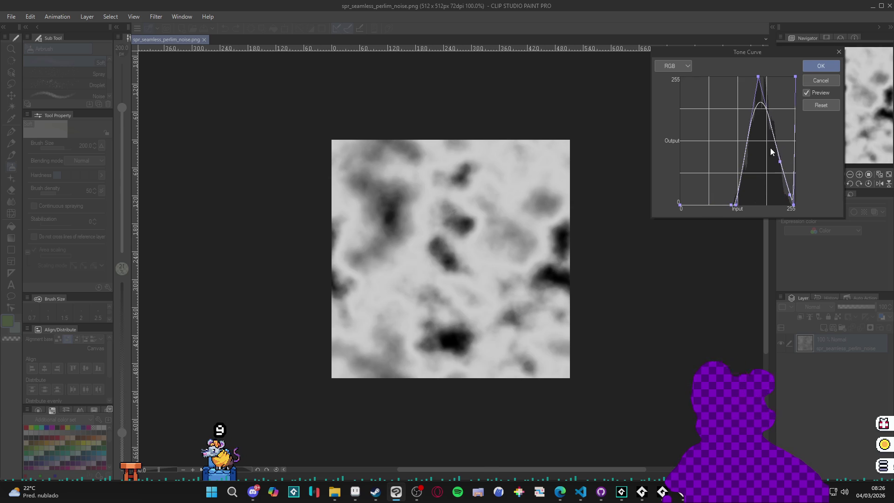
left_click_drag(760, 118, 765, 82)
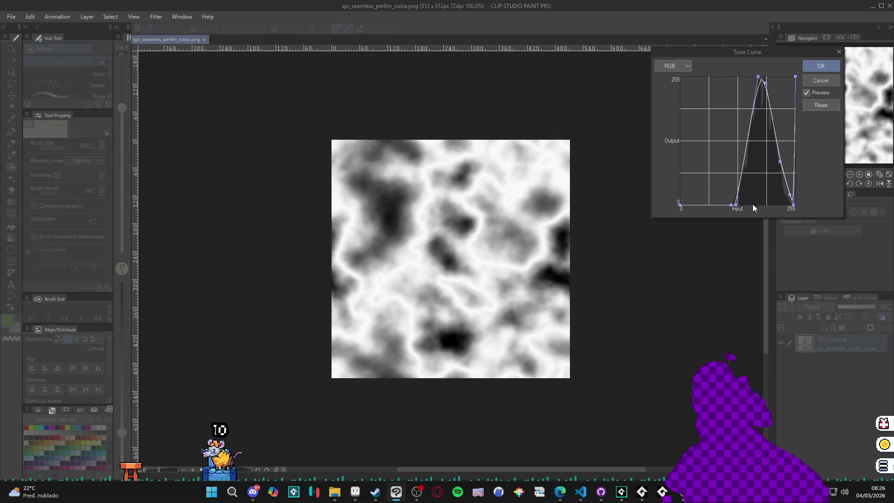
mouse_move(726, 203)
left_mouse_down()
mouse_move(714, 204)
mouse_move(737, 201)
mouse_move(725, 196)
left_mouse_up()
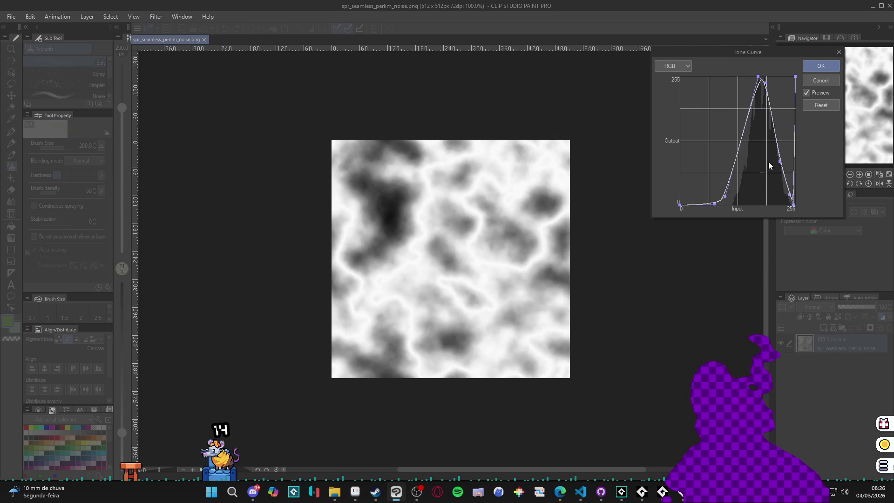
left_click_drag(779, 162, 789, 157)
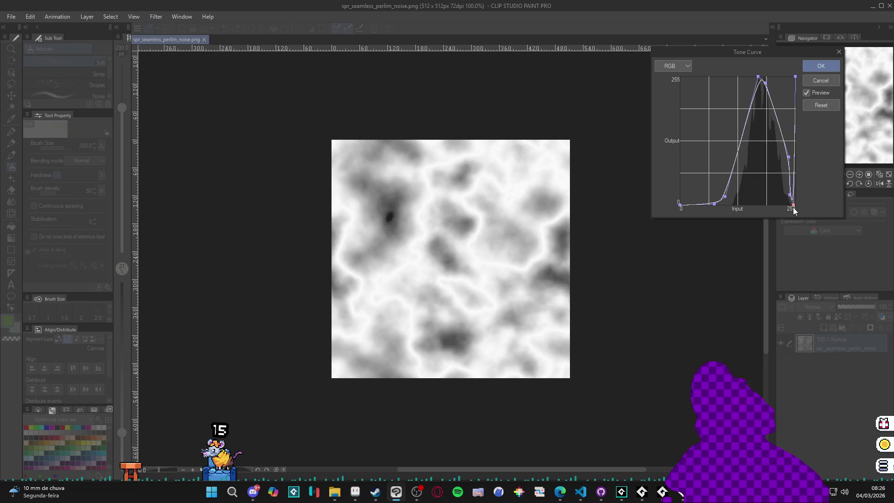
left_click_drag(793, 208, 790, 208)
left_click_drag(795, 78, 805, 213)
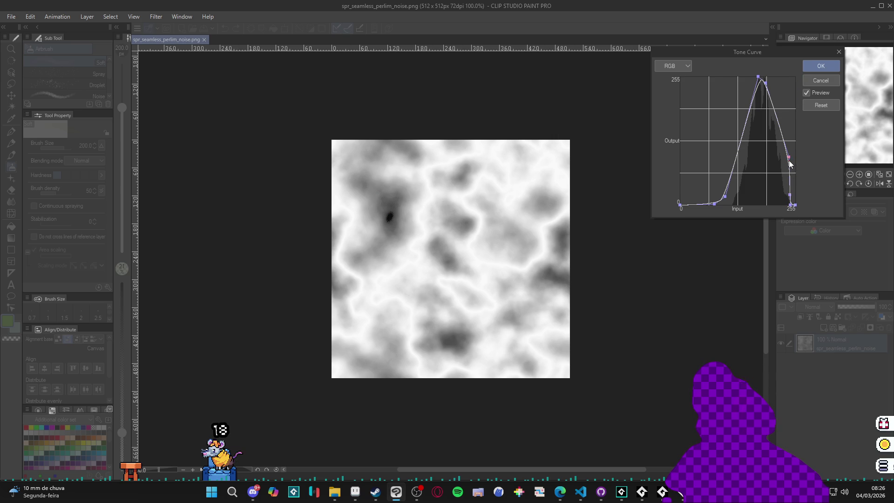
mouse_move(784, 161)
left_mouse_down()
mouse_move(773, 175)
mouse_move(726, 181)
mouse_move(703, 204)
left_mouse_up()
Add several points on the rising side to deepen the dark blobs, then reset the curve to straight.
left_click(714, 204)
left_click(712, 192)
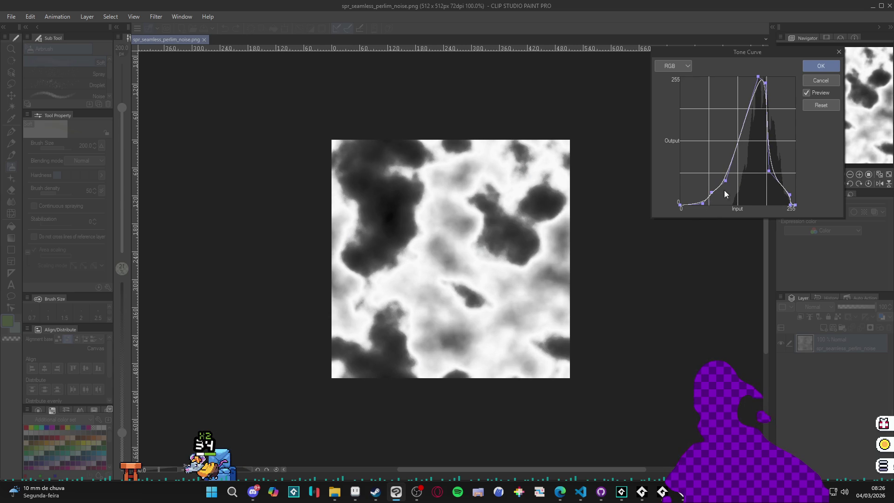
mouse_move(769, 171)
left_mouse_down()
mouse_move(778, 169)
mouse_move(766, 167)
left_mouse_up()
left_click(739, 171)
left_click(740, 157)
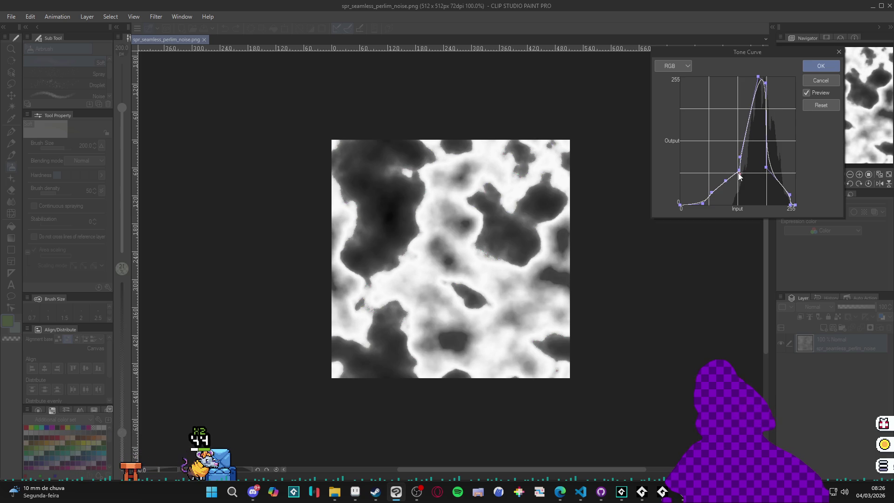
left_click(725, 164)
mouse_move(740, 176)
left_mouse_down()
mouse_move(712, 201)
mouse_move(693, 202)
left_mouse_up()
left_click(703, 197)
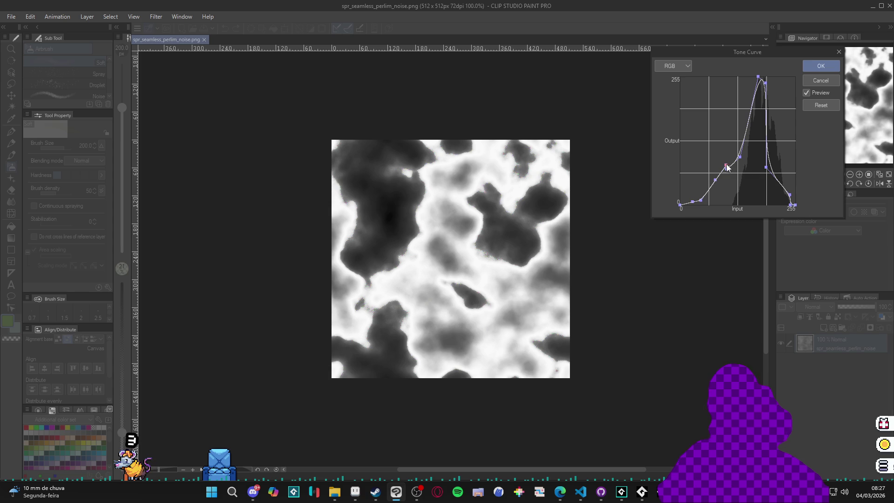
left_click(810, 107)
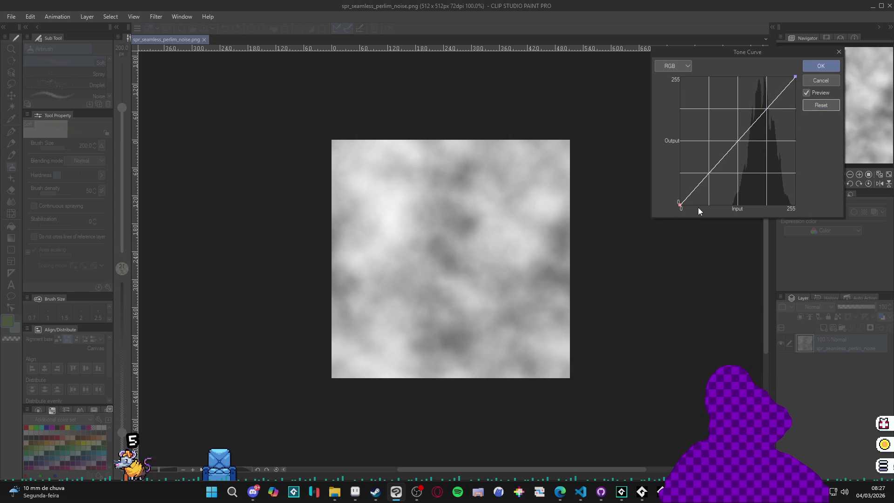
Try a new tone curve shape with a bump and dip on the noise texture.
mouse_move(795, 78)
left_mouse_down()
mouse_move(794, 204)
mouse_move(750, 127)
mouse_move(749, 63)
left_mouse_up()
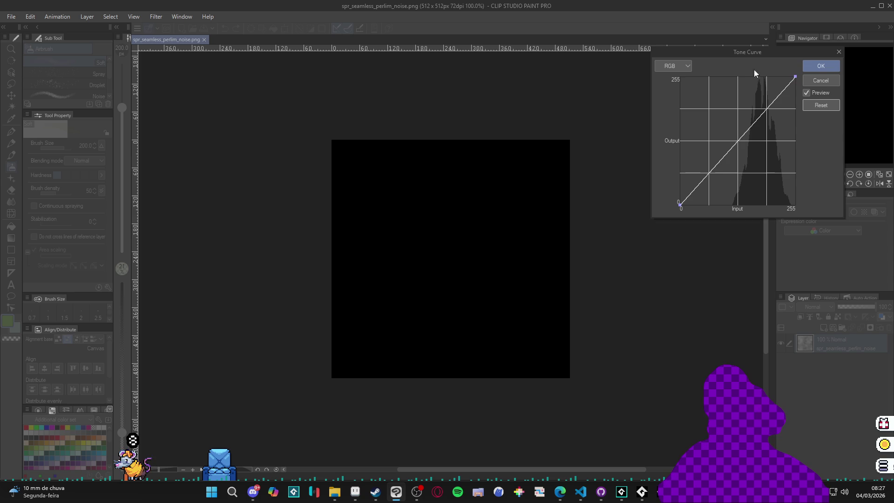
mouse_move(766, 109)
left_mouse_down()
mouse_move(755, 76)
mouse_move(761, 210)
mouse_move(771, 198)
left_mouse_up()
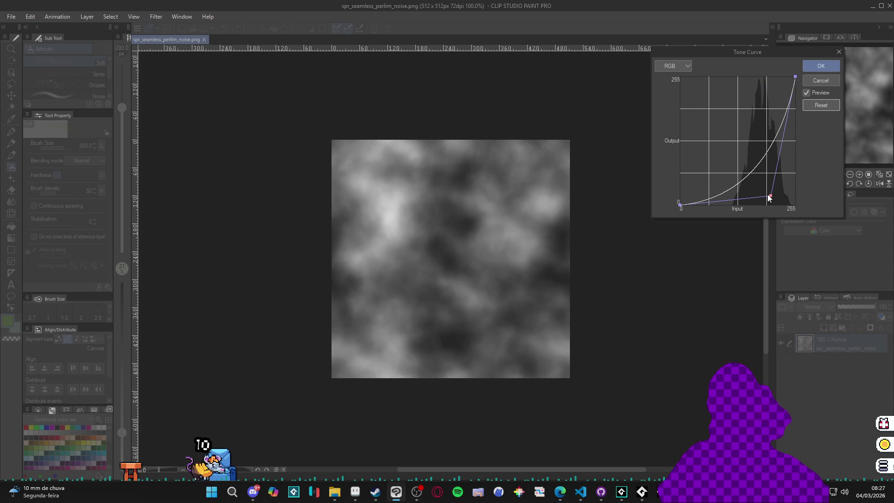
mouse_move(771, 197)
left_mouse_down()
mouse_move(756, 172)
mouse_move(768, 210)
mouse_move(779, 216)
left_mouse_up()
left_click_drag(727, 196, 727, 176)
mouse_move(781, 206)
left_mouse_down()
mouse_move(754, 166)
mouse_move(760, 193)
mouse_move(758, 184)
mouse_move(776, 180)
mouse_move(759, 170)
mouse_move(770, 191)
left_mouse_up()
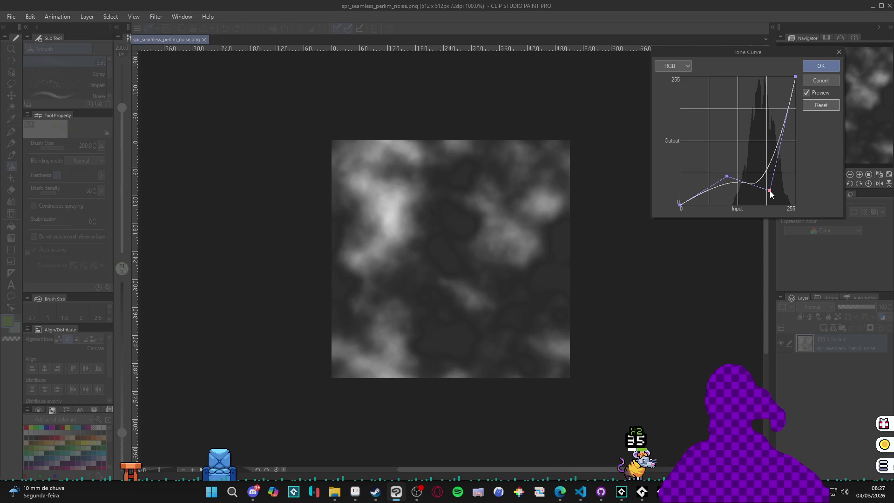
Cancel the Tone Curve without applying it and switch to the Spiritalis GameMaker project.
left_click(821, 81)
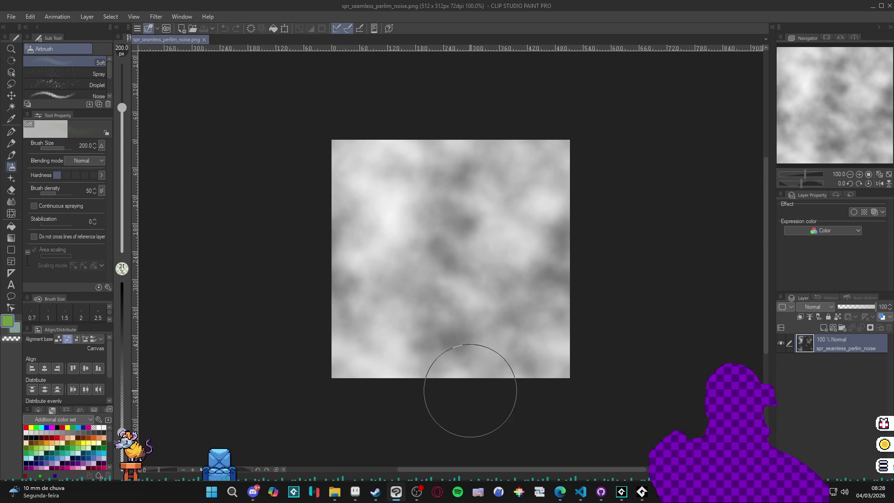
mouse_move(641, 492)
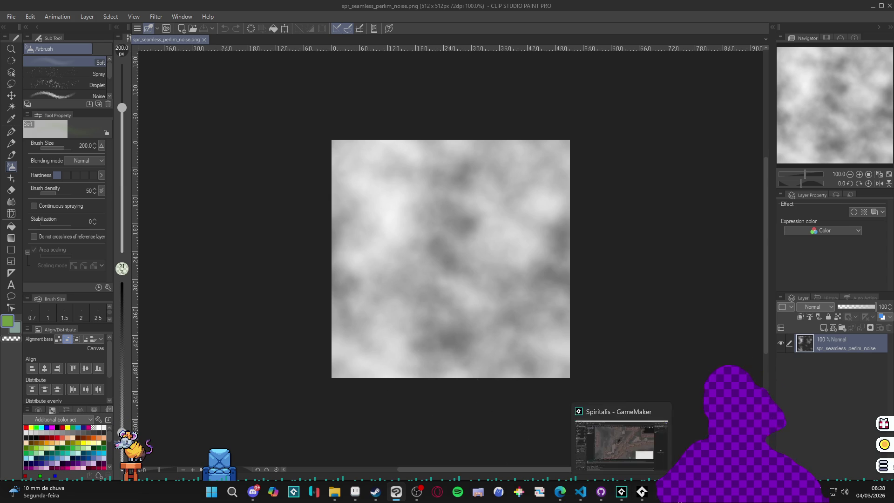
left_click(621, 492)
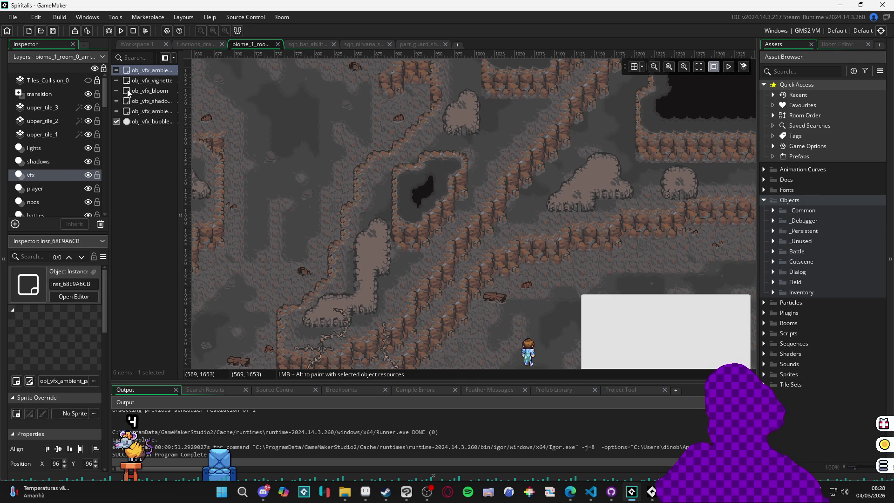
Tick every vfx layer instance, including obj_vfx_bloom, shadow and ambient fog, back on.
left_click(116, 70)
left_click(116, 80)
left_click(117, 91)
left_click(116, 91)
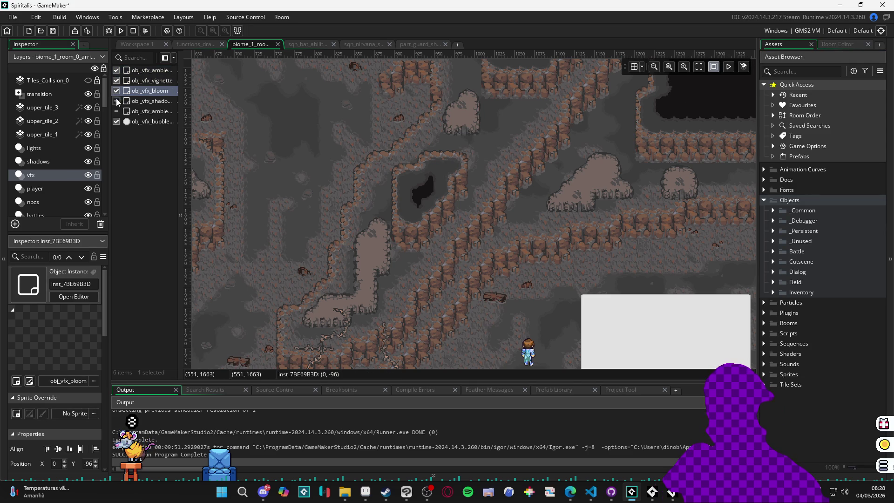
left_click(117, 100)
left_click(116, 111)
left_click(151, 91)
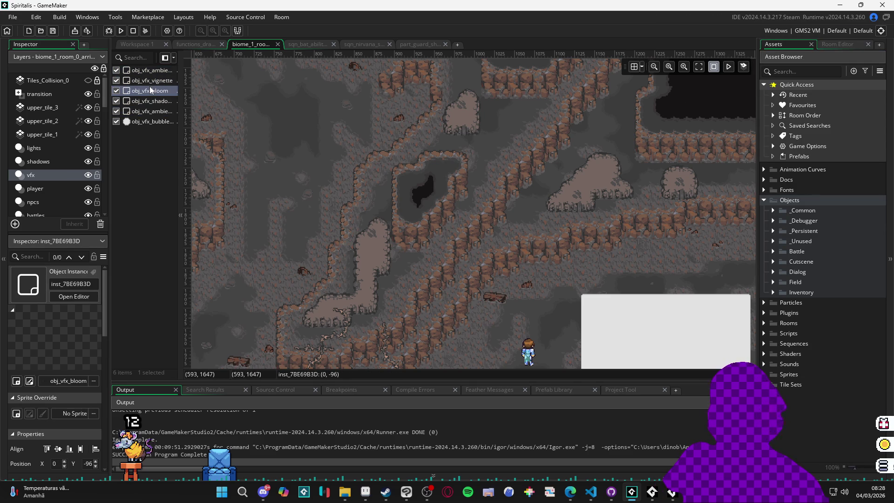
Widen the instance list to show full names and open the obj_vfx_ambient_fog instance.
left_click_drag(179, 88, 198, 88)
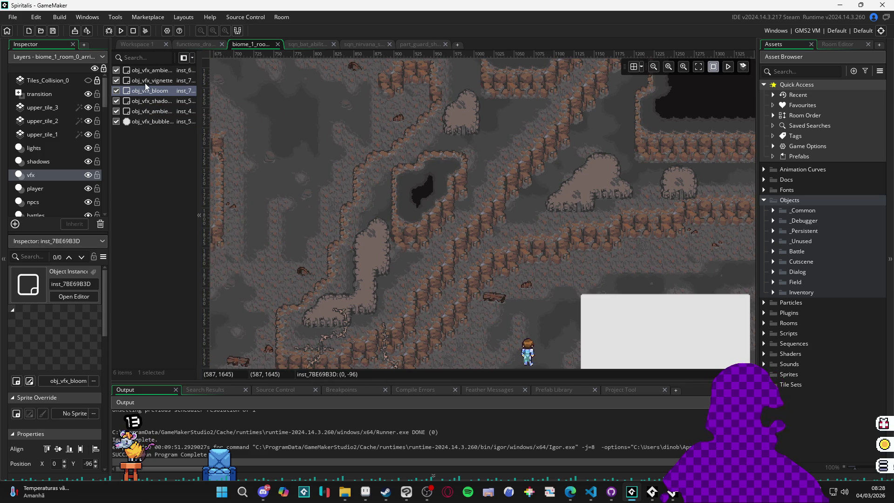
mouse_move(199, 131)
left_mouse_down()
mouse_move(279, 131)
mouse_move(241, 130)
left_mouse_up()
left_click(160, 113)
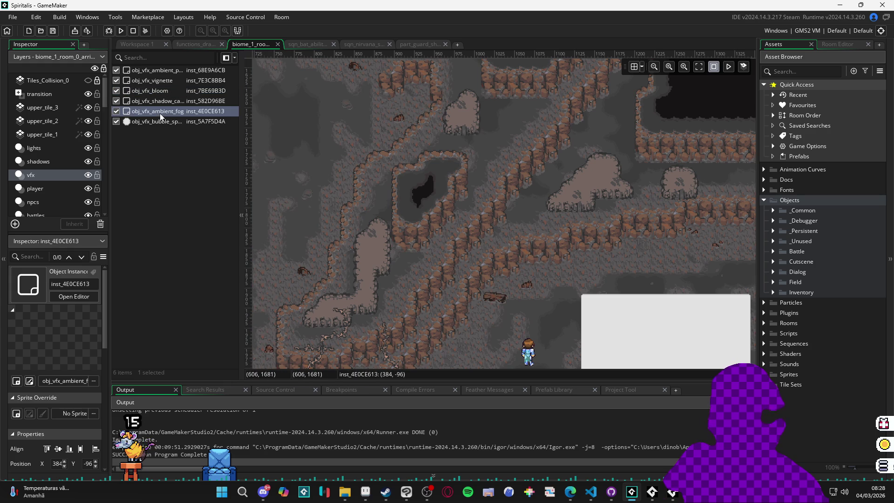
double_click(161, 113)
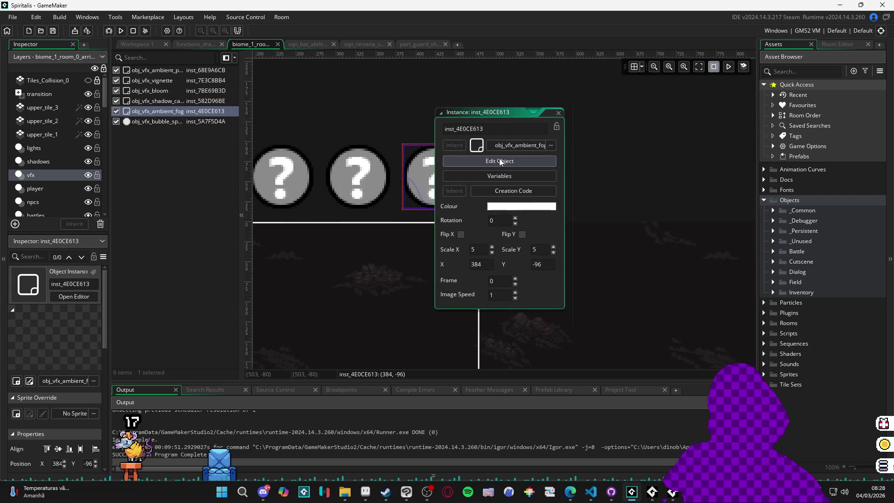
Open obj_vfx_ambient_fog's Create event, look over the draw_c_fog code, and maximize it to a full tab.
left_click(499, 160)
double_click(494, 159)
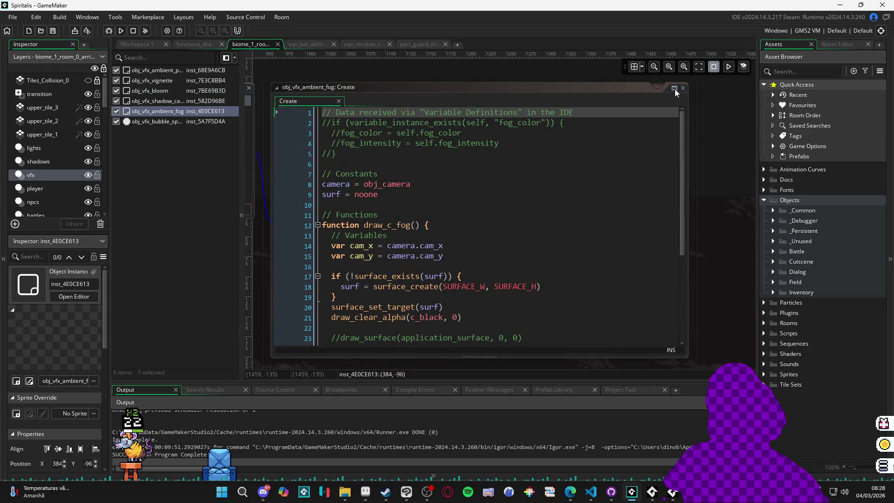
scroll(524, 205, "down", 3)
scroll(662, 138, "up", 5)
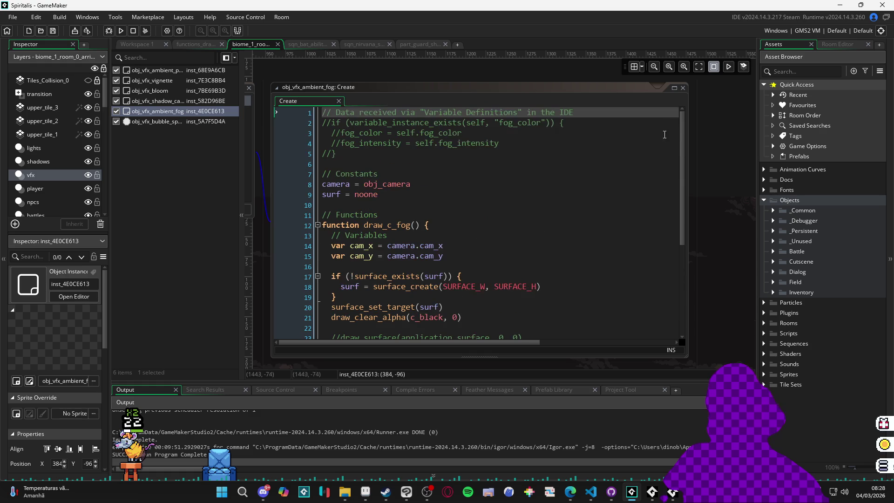
scroll(610, 195, "down", 5)
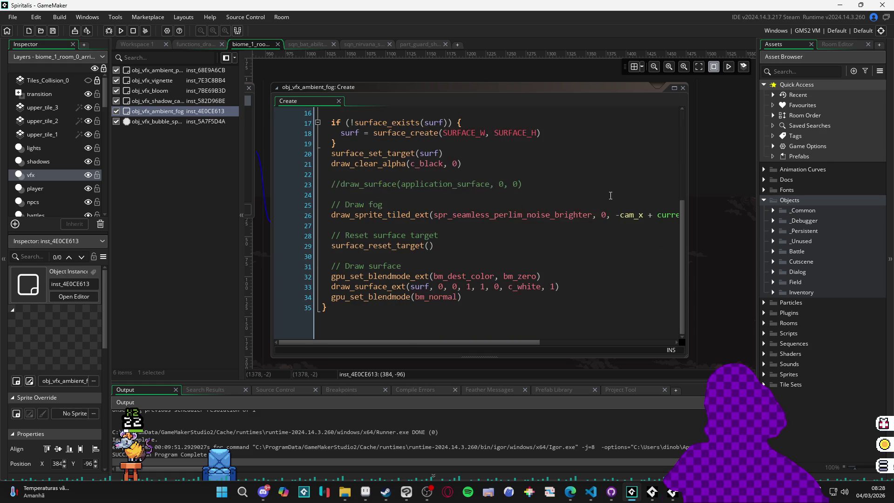
scroll(491, 289, "up", 2)
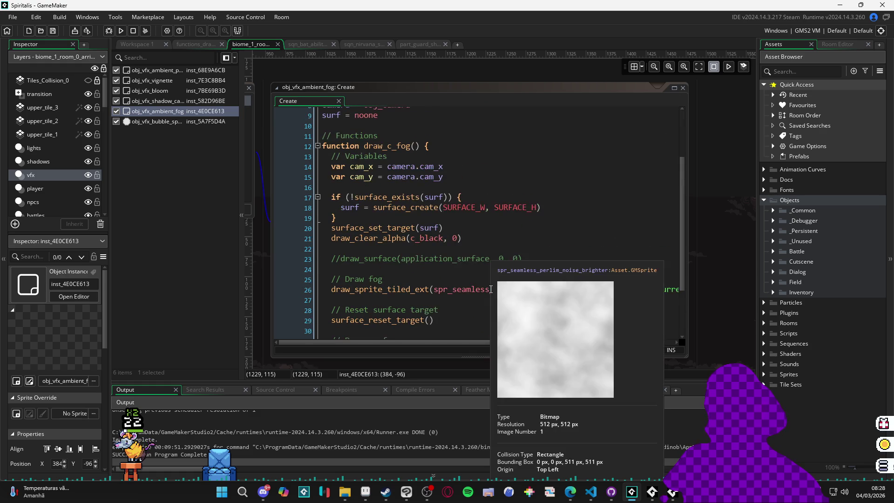
scroll(410, 280, "down", 2)
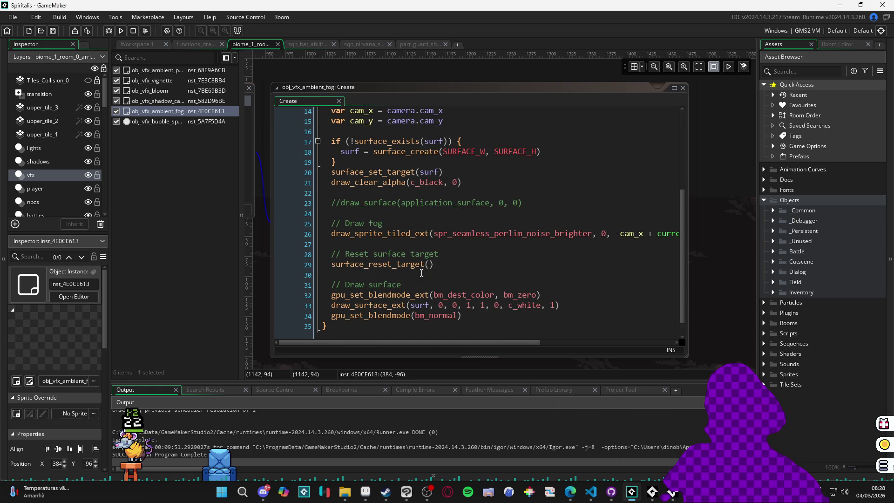
scroll(479, 226, "up", 3)
scroll(479, 227, "down", 2)
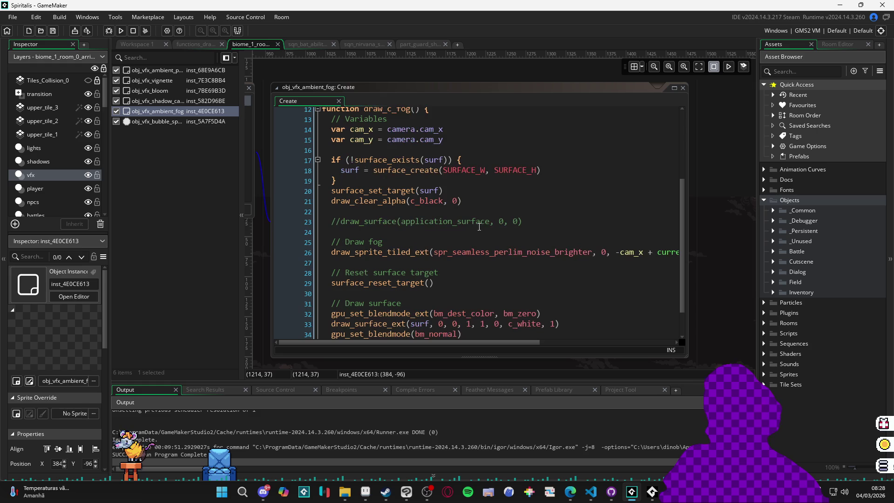
left_click(674, 87)
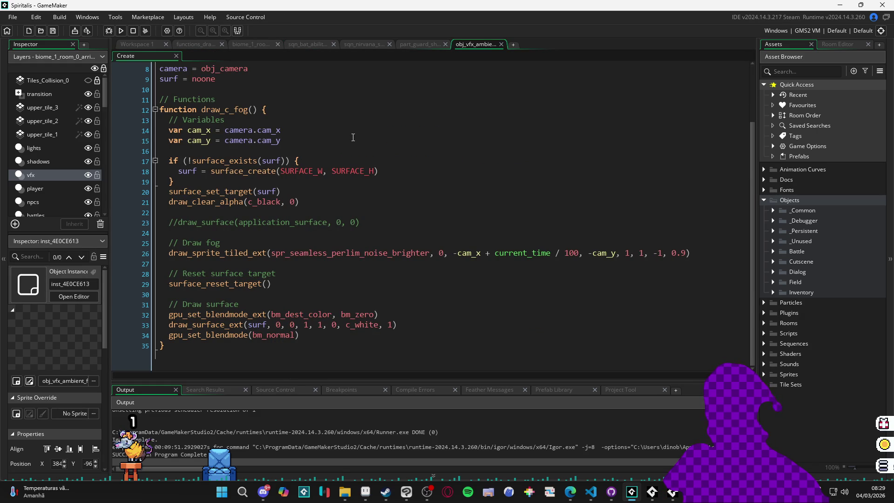
Insert an opening /* comment marker on a new line before the surface check.
left_click(345, 153)
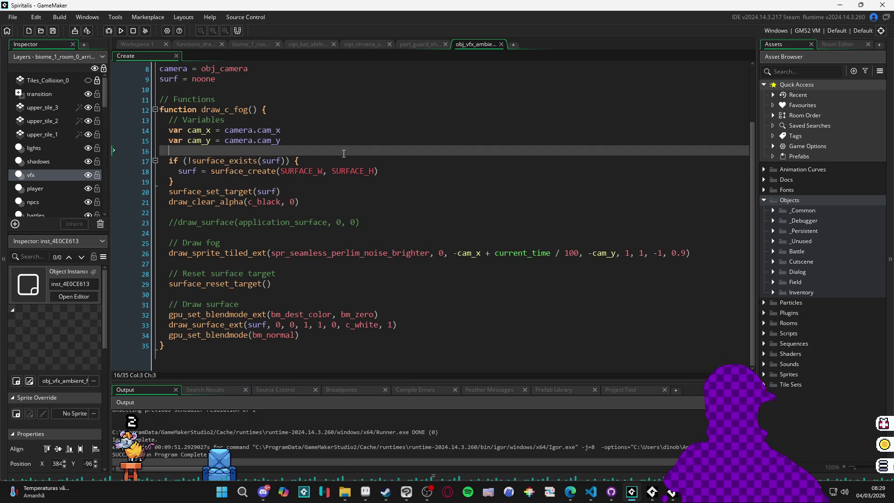
key("Return")
type("/*")
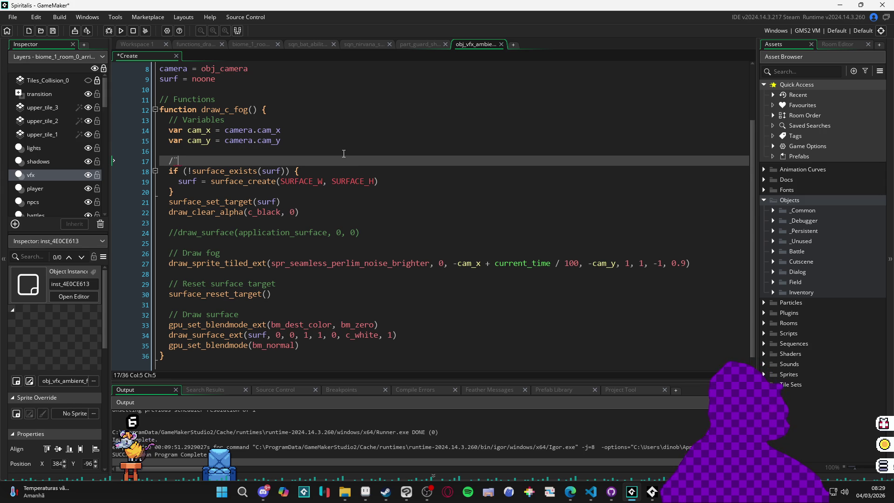
key("BackSpace")
key("BackSpace")
key("BackSpace")
type("*")
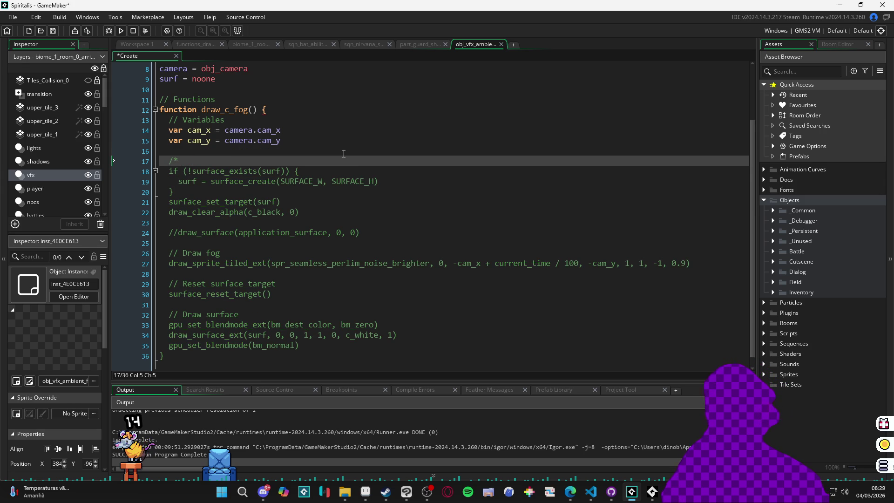
Close the comment with */ on its own line after gpu_set_blendmode(bm_normal).
scroll(343, 154, "down", 1)
key("Down")
key("Down")
key("Down")
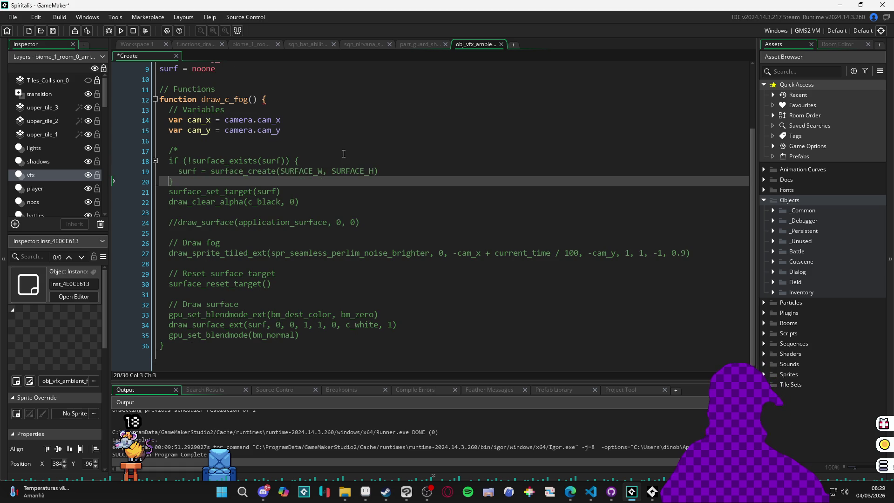
key("Down")
key("Down")
key("Down")
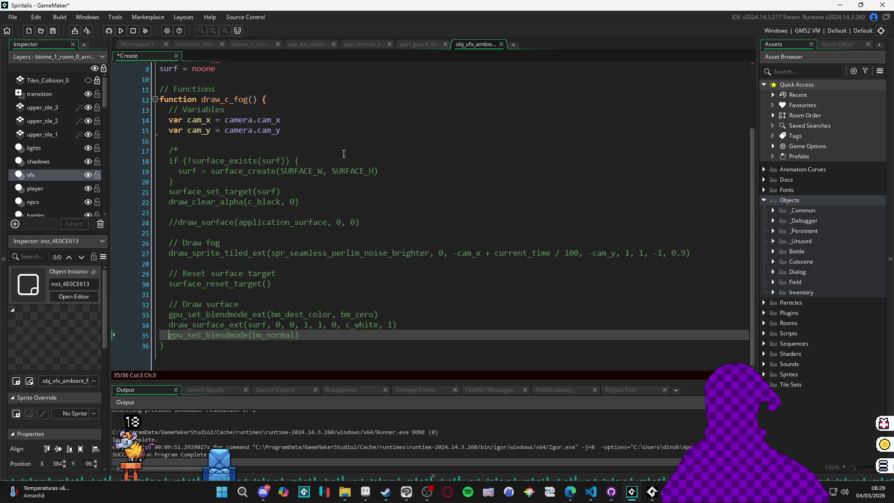
key("Down")
key("Return")
key("Up")
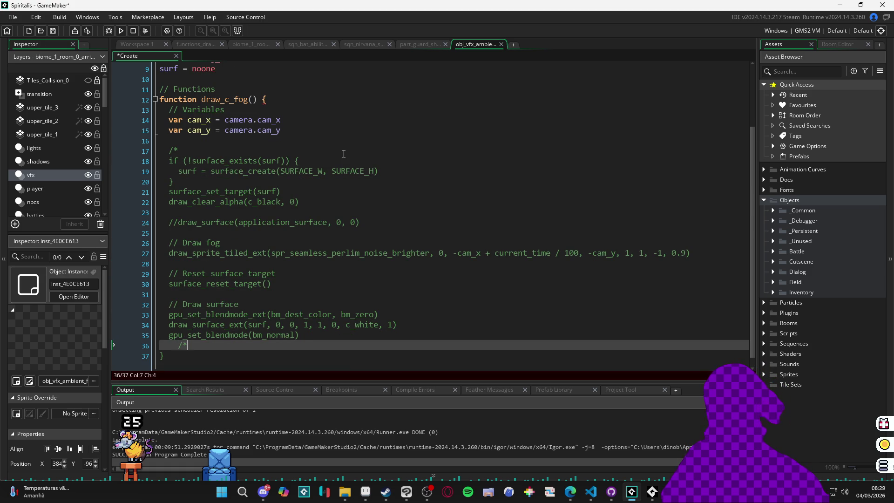
key("shift+Tab")
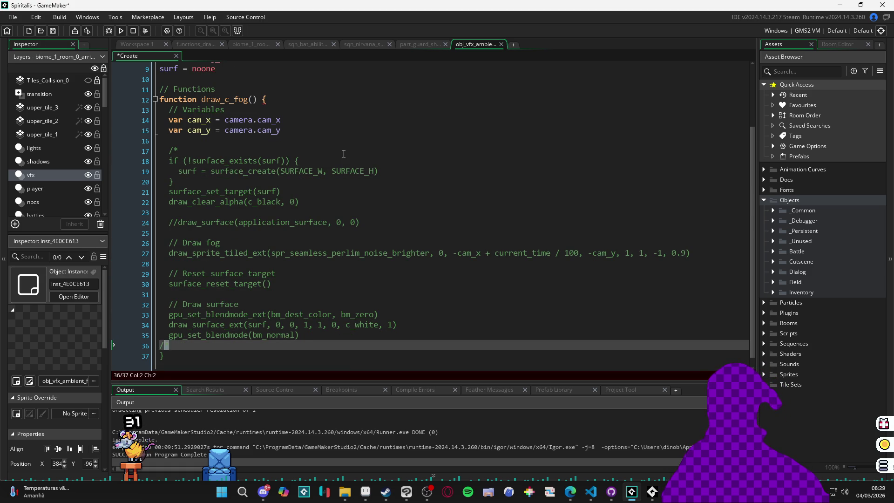
type("*")
key("Tab")
key("BackSpace")
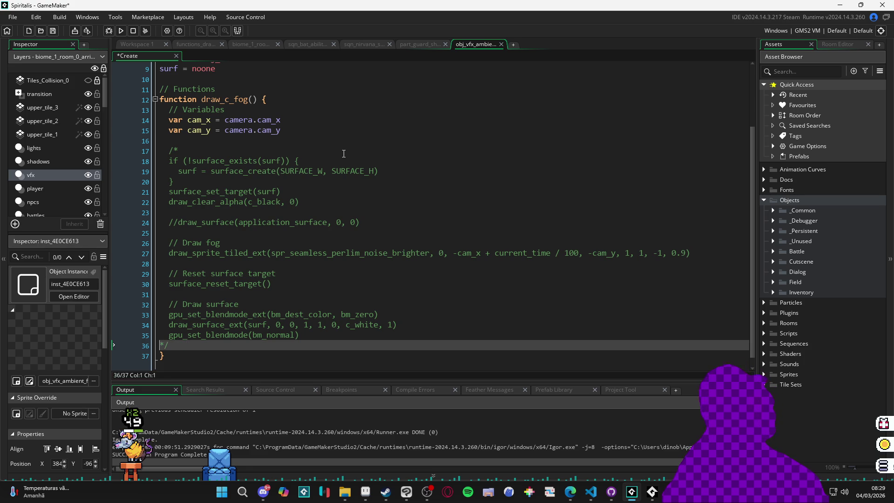
key("Tab")
key("BackSpace")
key("BackSpace")
key("Return")
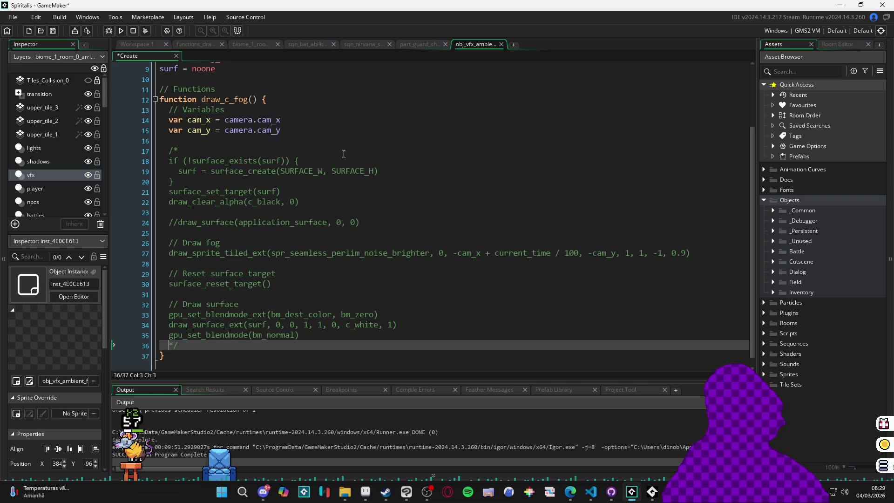
key("End")
key("Return")
key("Return")
Copy the draw_sprite_tiled_ext fog call and paste it below the commented block.
key("Up")
key("Up")
key("Up")
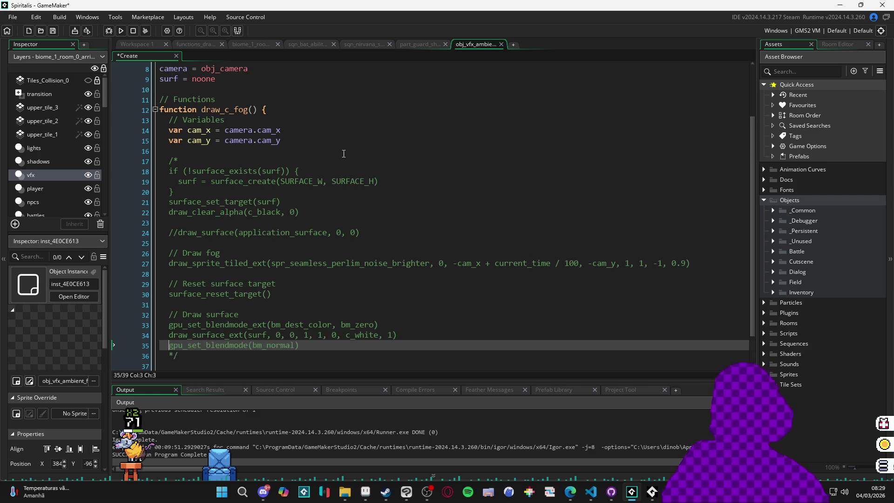
key("Up")
key("ctrl+shift+Right")
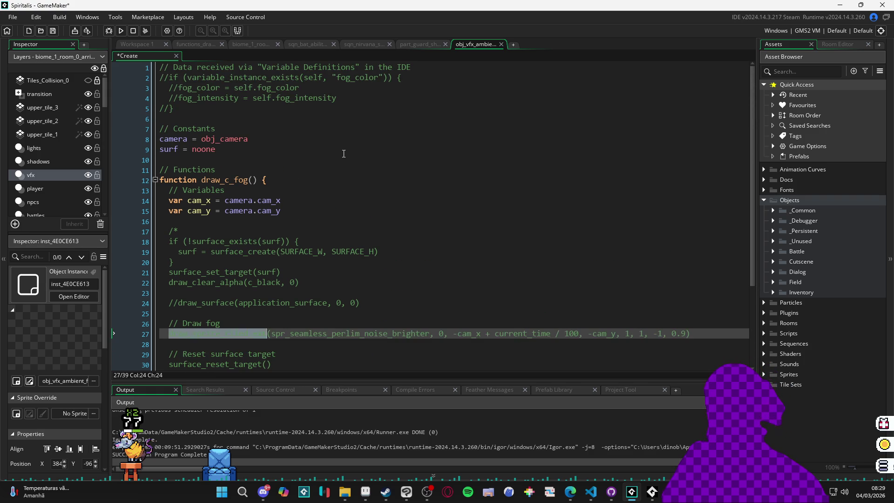
key("ctrl+shift+Right")
key("ctrl+shift+Right")
key("ctrl+shift+Right")
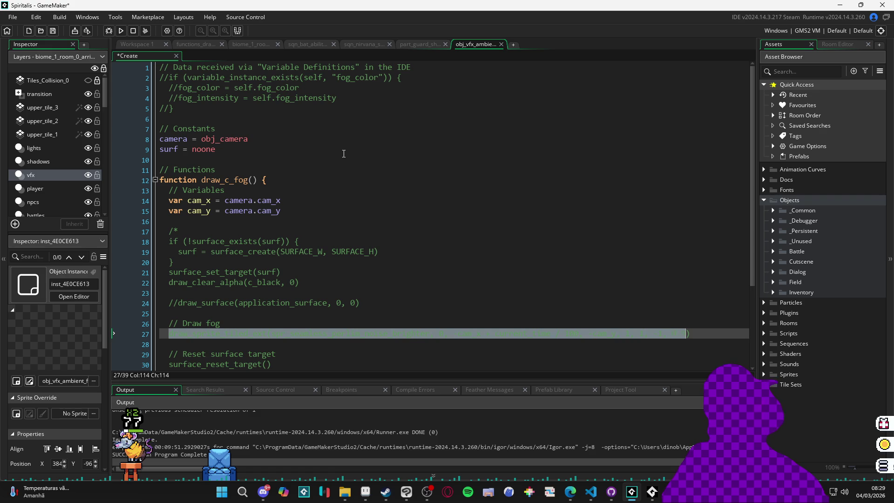
key("Down")
key("Down")
key("Down")
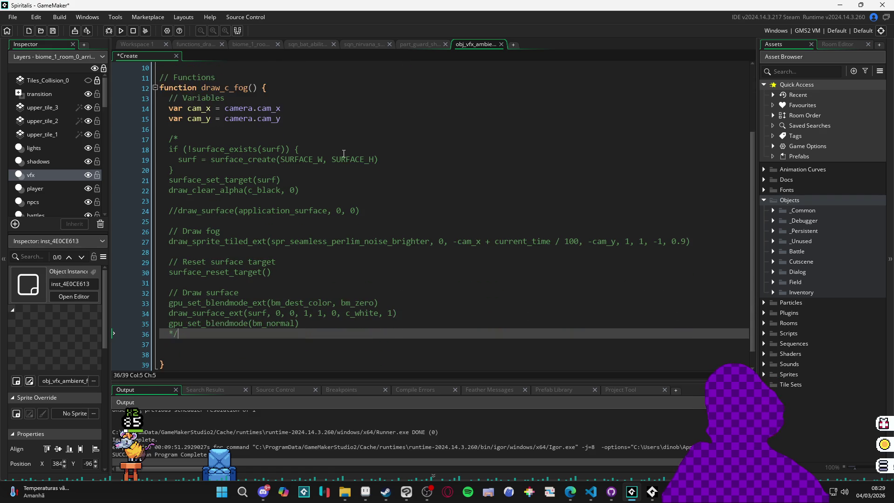
key("Down")
key("Down")
type("draw_sprite_tiled_ext(spr_seamless_perlim_noise_brighter, 0, -cam_x + current_time / 100, -cam_y, 1, 1, -1, 0.9)")
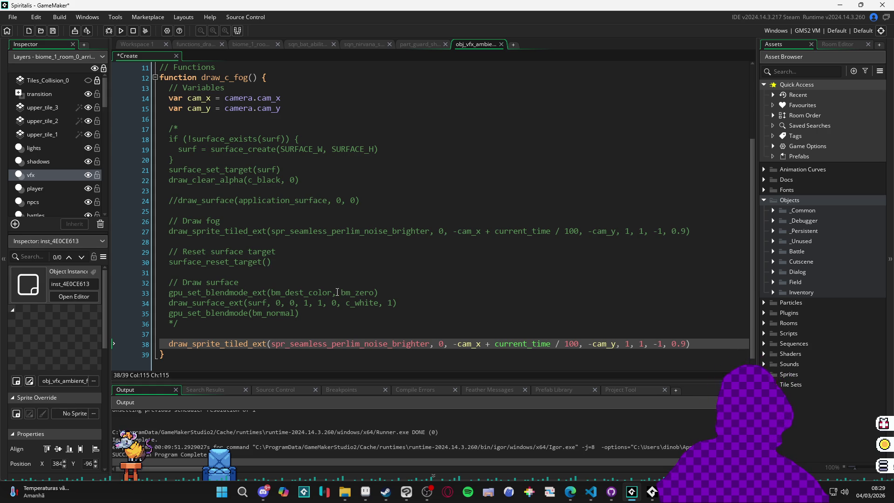
End the pasted draw_sprite_tiled_ext call on line 38 with a semicolon, then save the Create code.
key("Return")
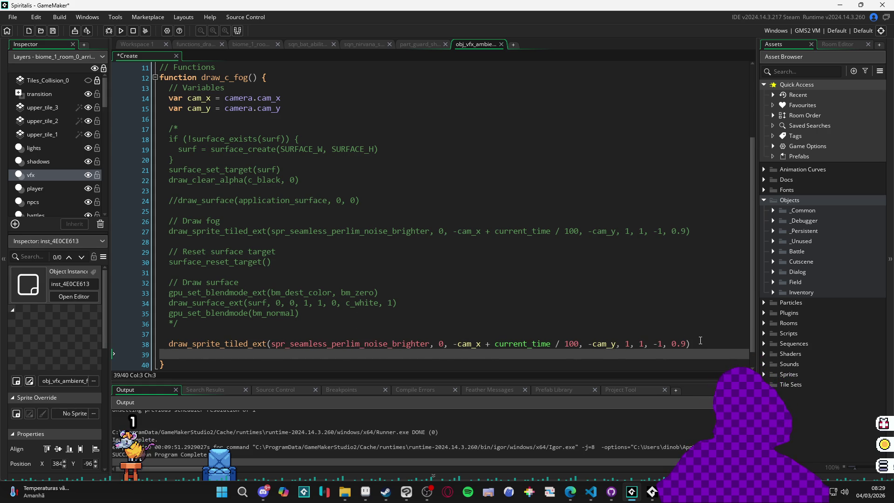
left_click(702, 343)
type(";")
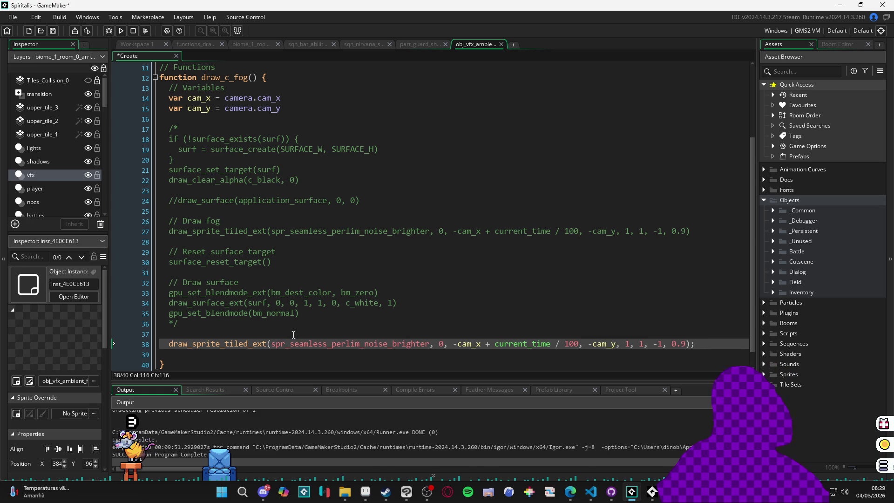
left_click(263, 120)
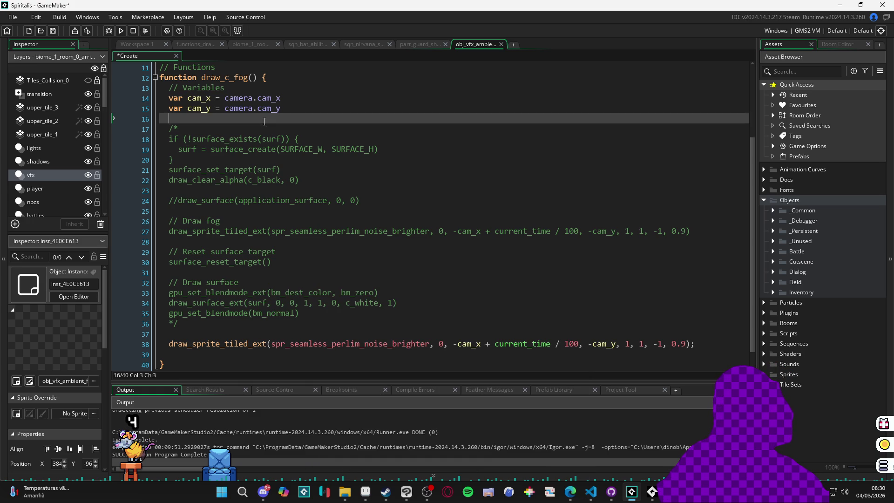
left_click(244, 323)
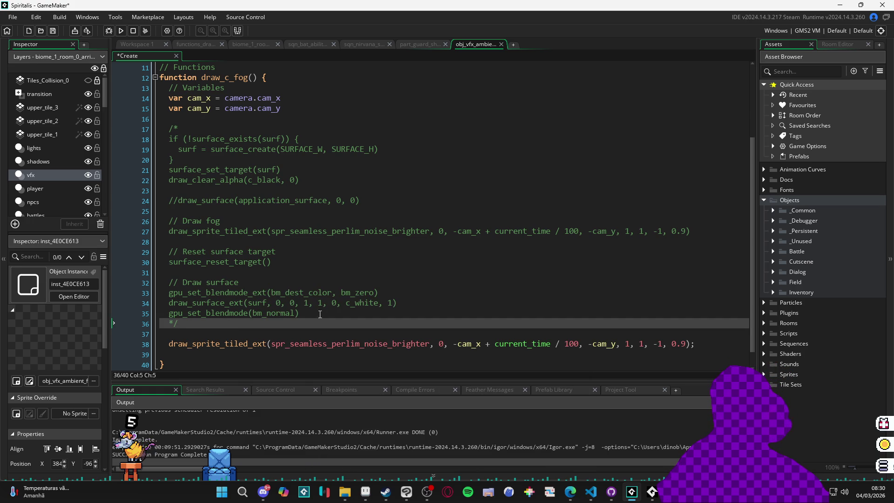
left_click(340, 337)
key("ctrl+s")
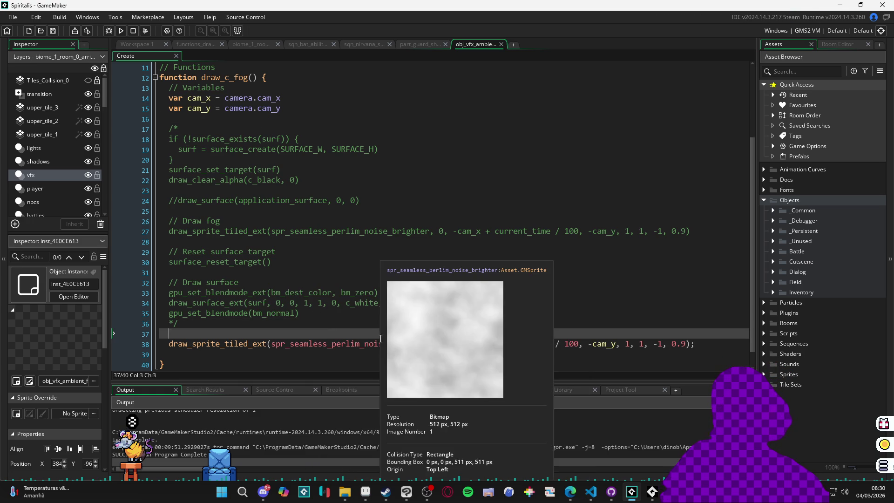
left_click(377, 344)
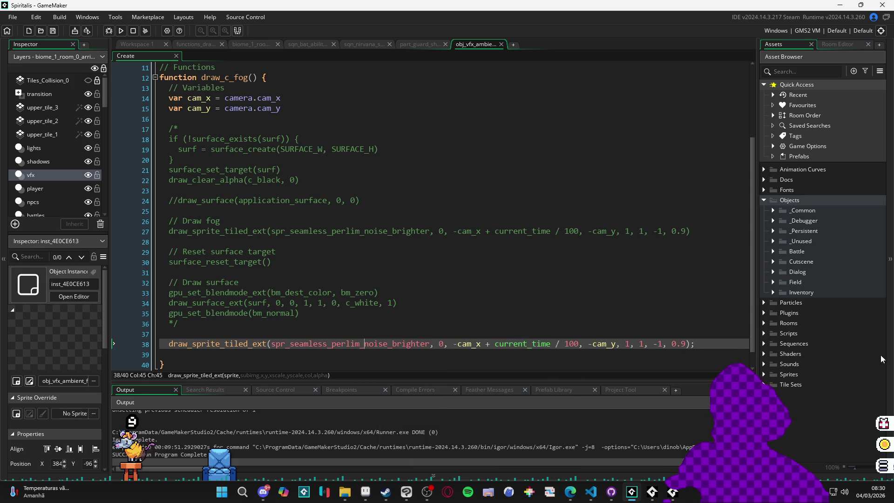
left_click(794, 71)
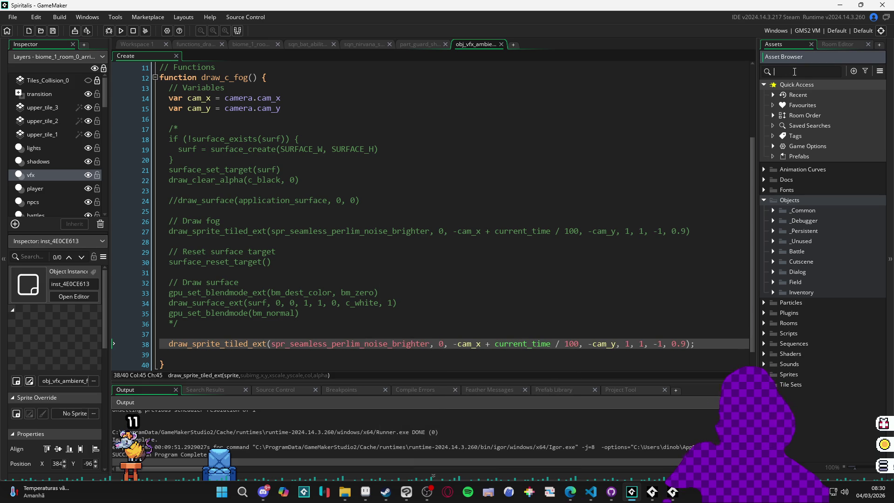
Search 'seamless', paste spr_seamless_perlim_noise over line 38's sprite, save, then switch to Discord.
type("seamless")
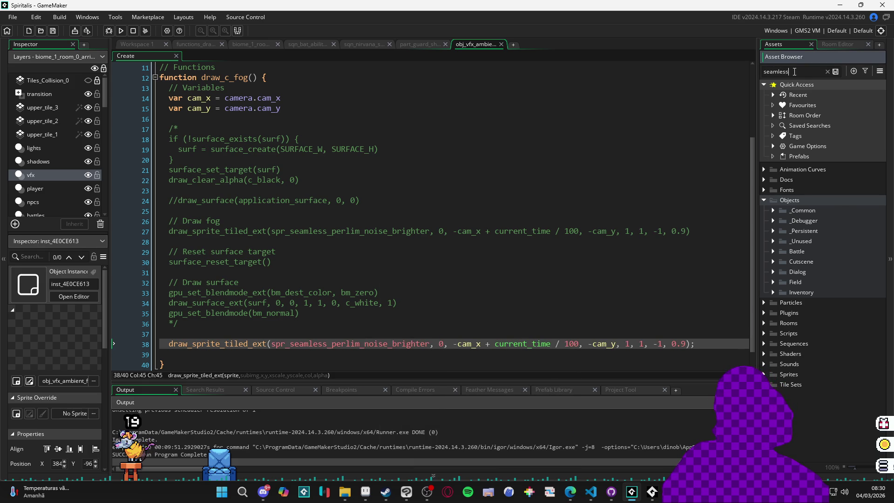
left_click(825, 205)
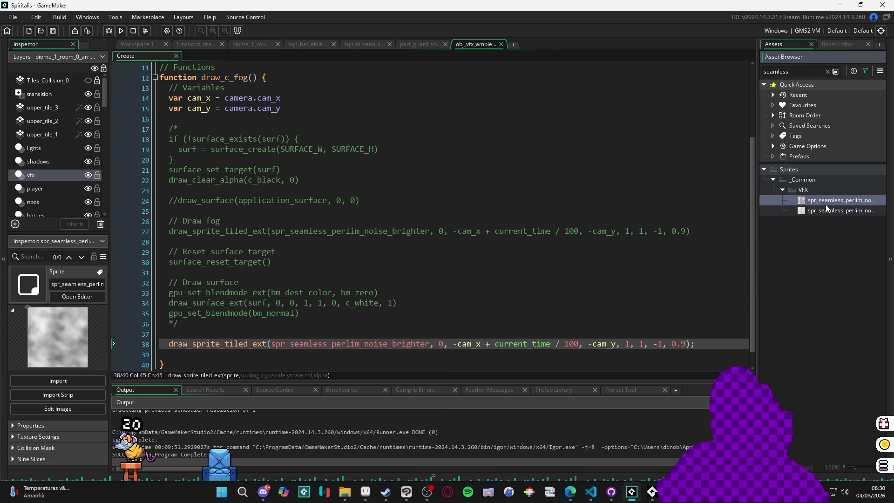
double_click(364, 344)
type("spr_seamless_perlim_noise")
key("ctrl+s")
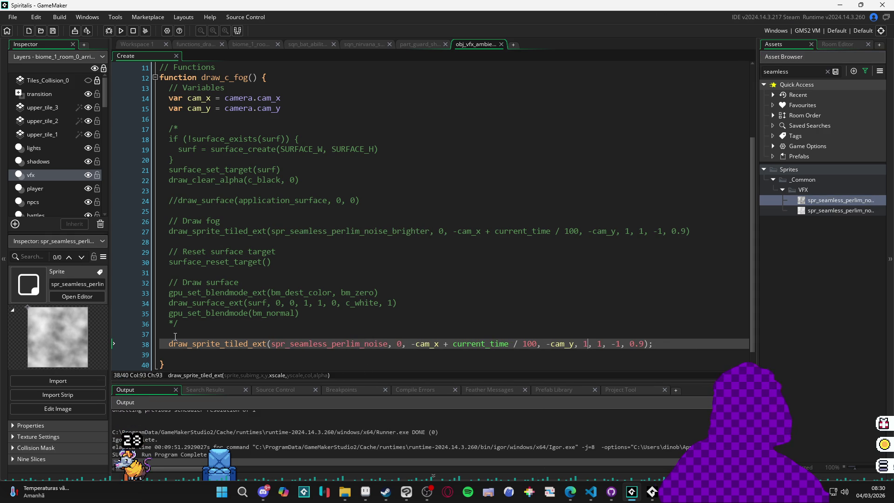
left_click(165, 324)
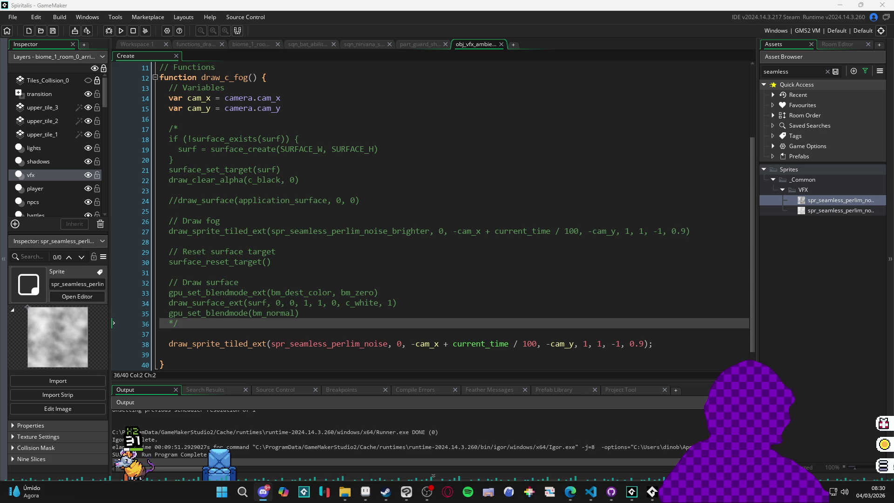
left_click(263, 492)
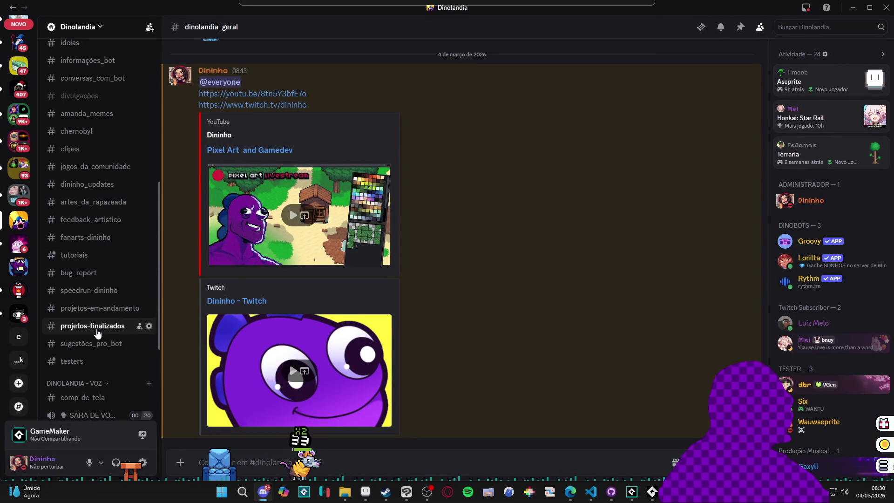
Copy the Xbox and PC store links from the projetos-finalizados channel.
left_click(86, 326)
scroll(358, 255, "up", 5)
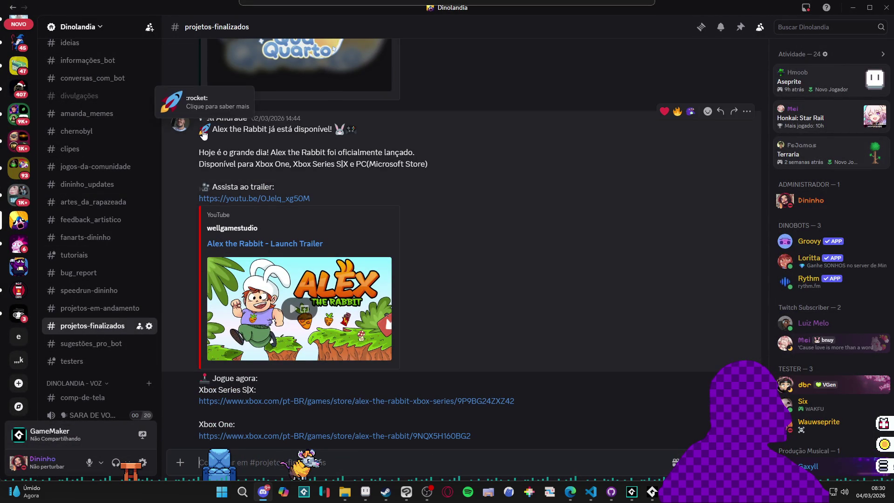
scroll(322, 203, "down", 5)
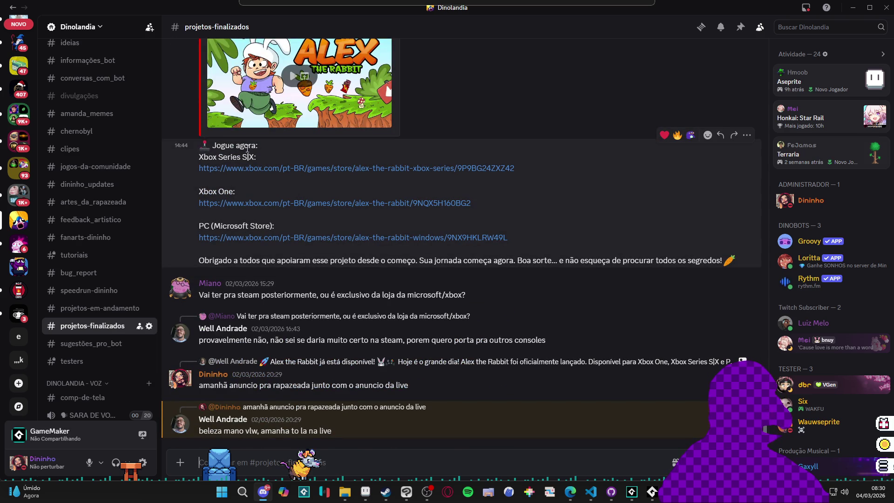
mouse_move(200, 148)
left_mouse_down()
mouse_move(473, 205)
mouse_move(509, 239)
left_mouse_up()
scroll(97, 154, "up", 3)
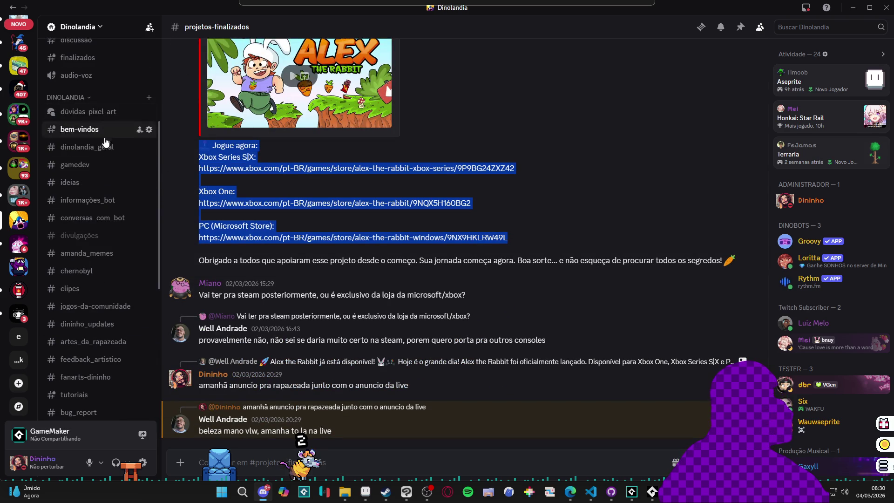
Post the release announcement with the pasted store links and a member mention in dinolandia_geral.
left_click(93, 147)
type("e")
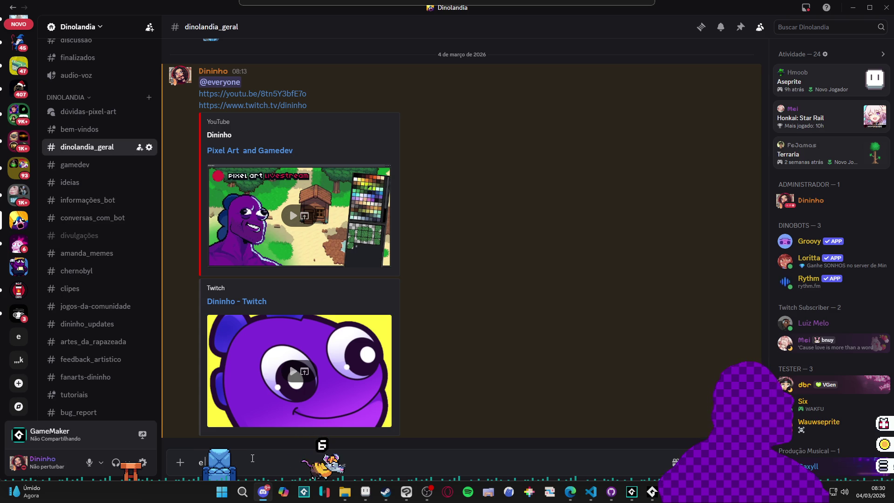
type(" tambem n aproveitando pra dizer que foi lançado o game do")
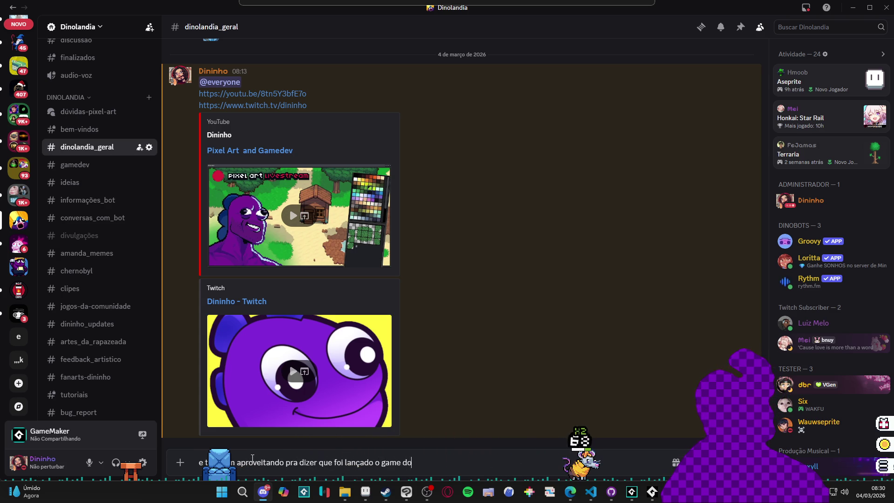
type("ell")
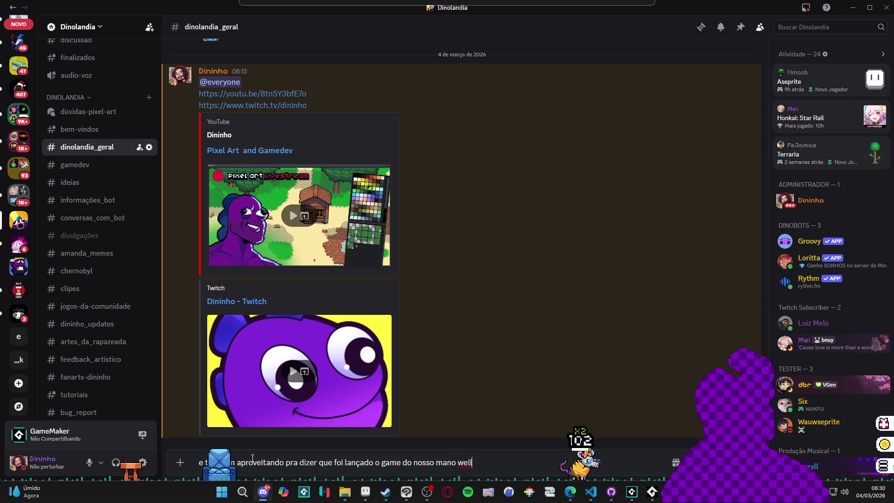
key("shift+Return")
key("ctrl+v")
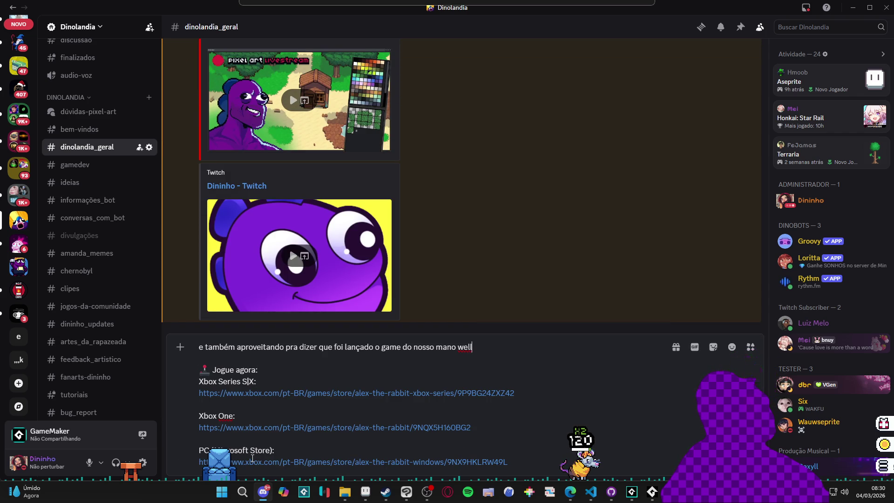
type("Well")
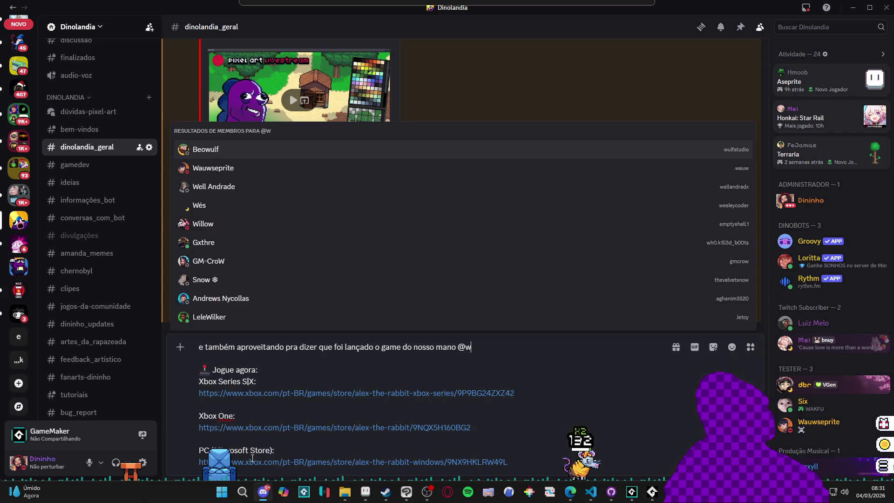
key("Return")
key("Return")
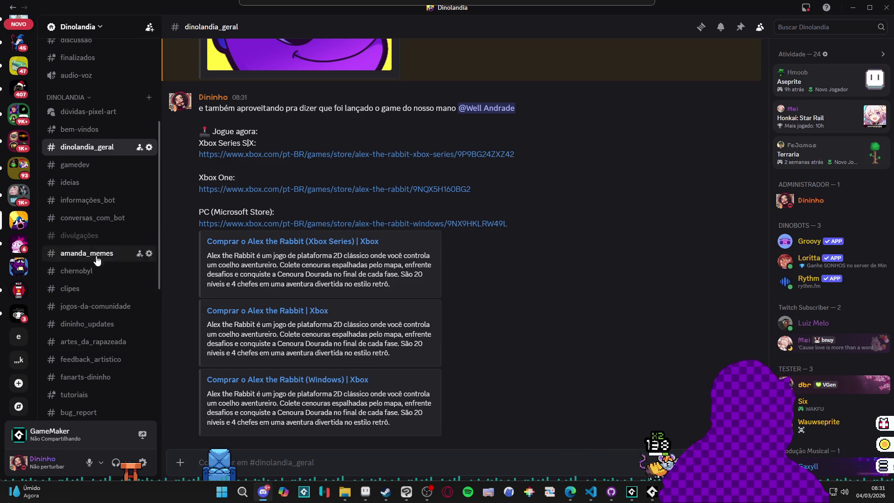
Move Discord aside and return to GameMaker.
scroll(133, 221, "down", 1)
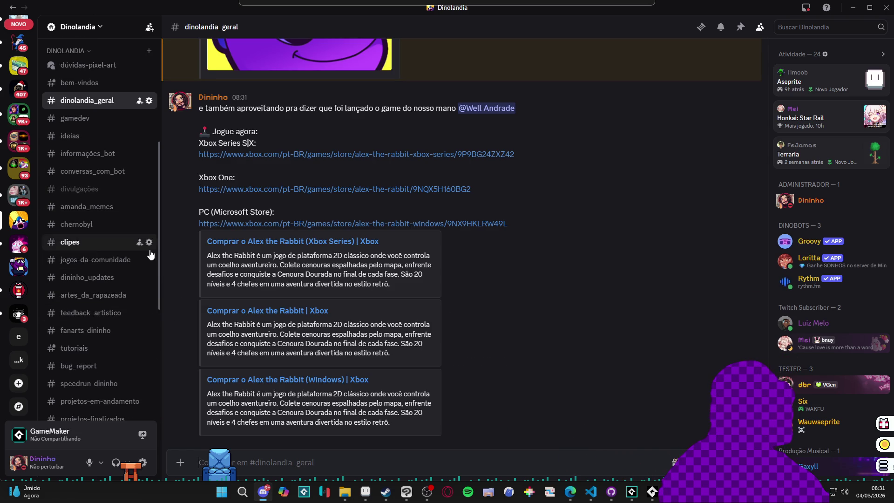
left_click_drag(209, 8, 294, 97)
key("alt+Tab")
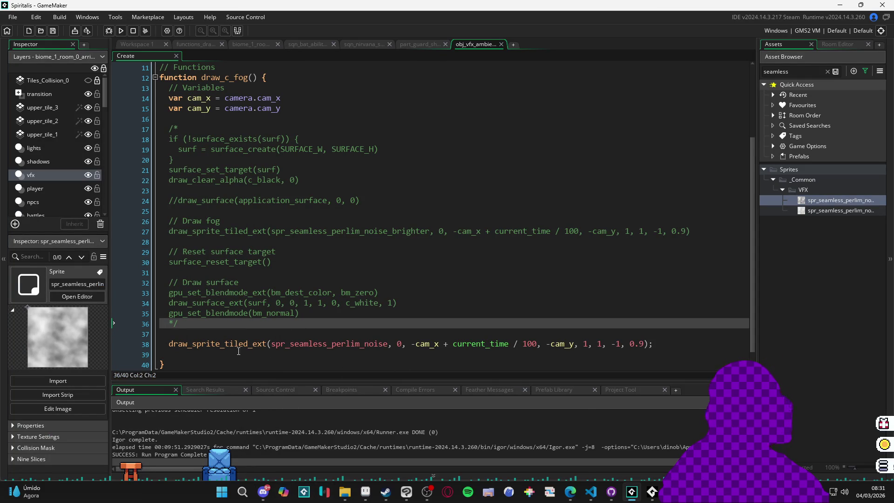
left_click(220, 335)
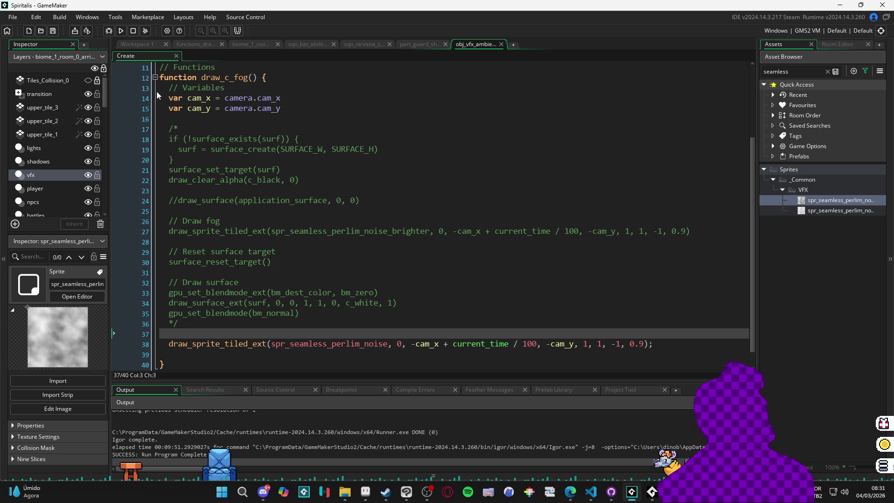
scroll(419, 257, "down", 1)
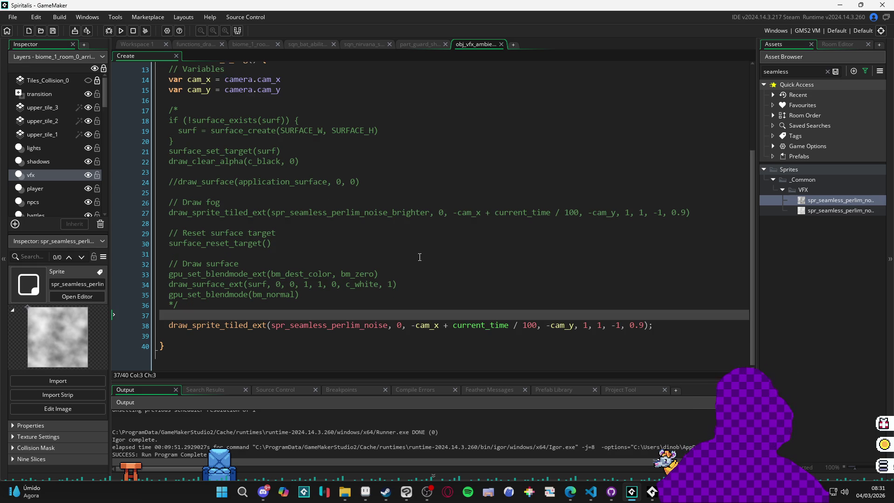
scroll(416, 247, "up", 2)
scroll(512, 293, "down", 2)
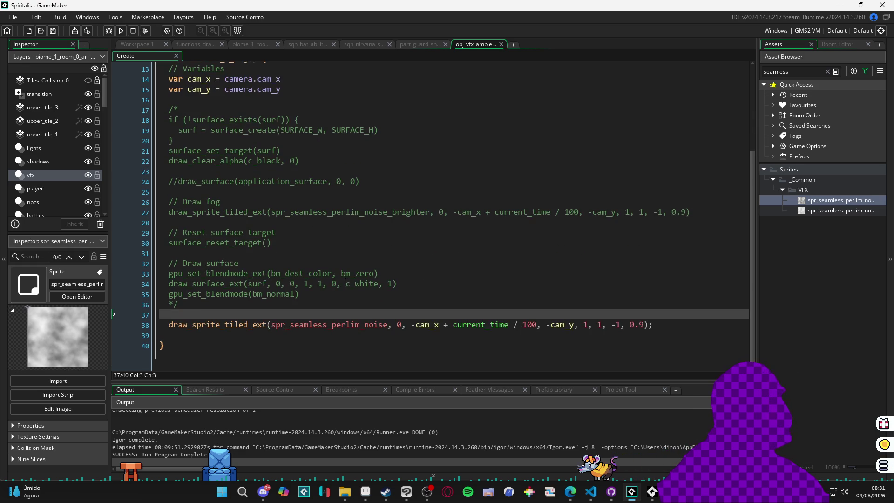
mouse_move(362, 325)
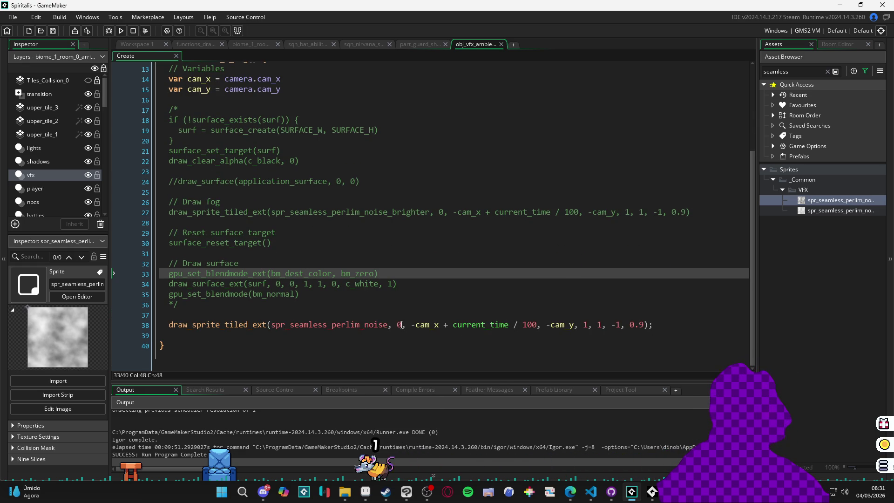
left_click(401, 324)
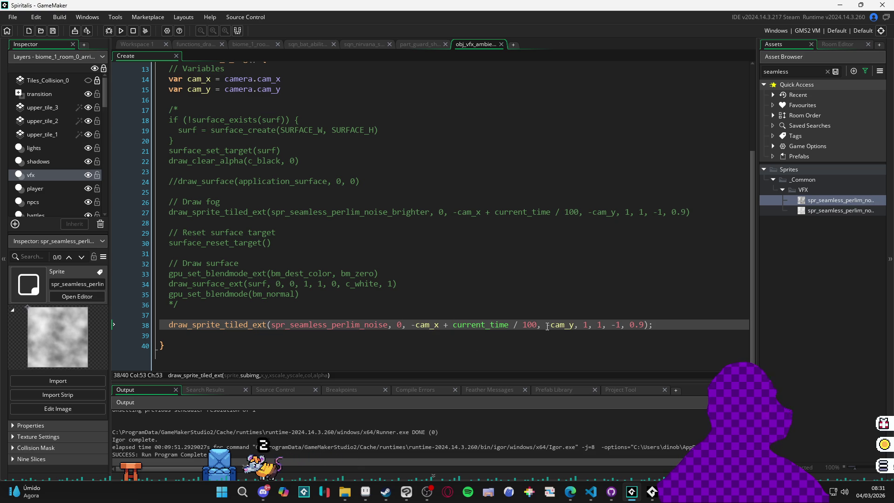
left_click(598, 325)
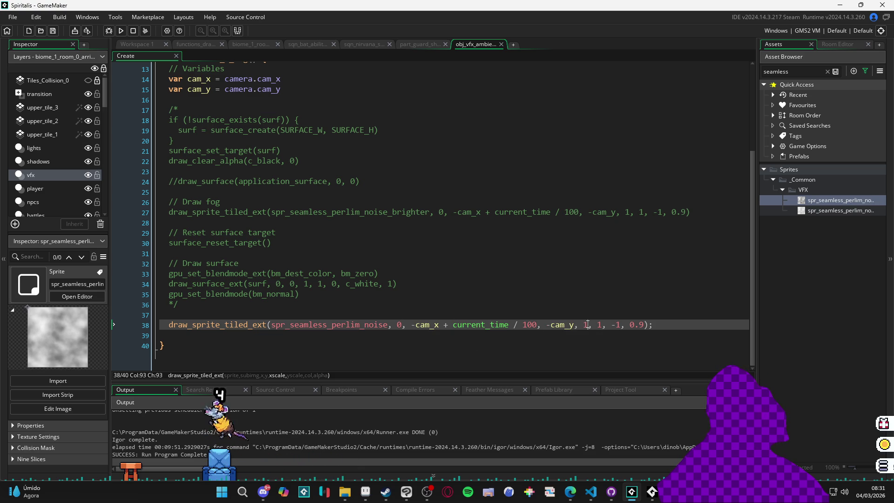
left_click(619, 326)
left_click(645, 325)
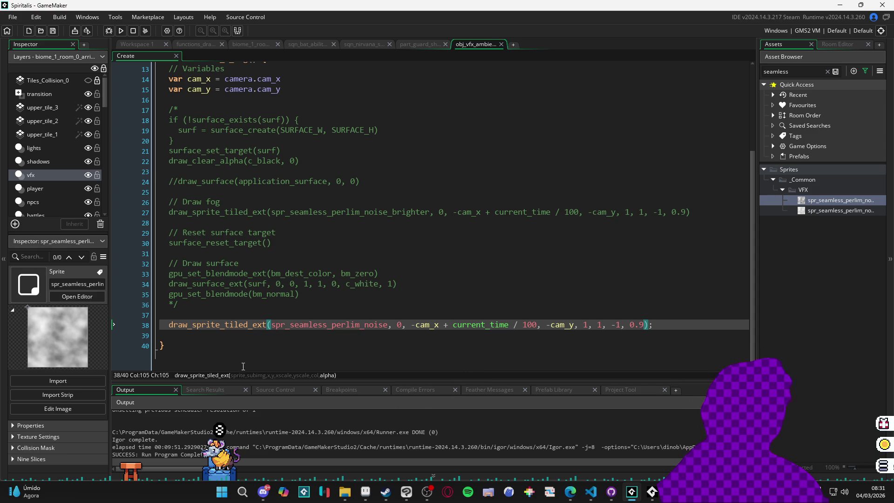
left_click(237, 349)
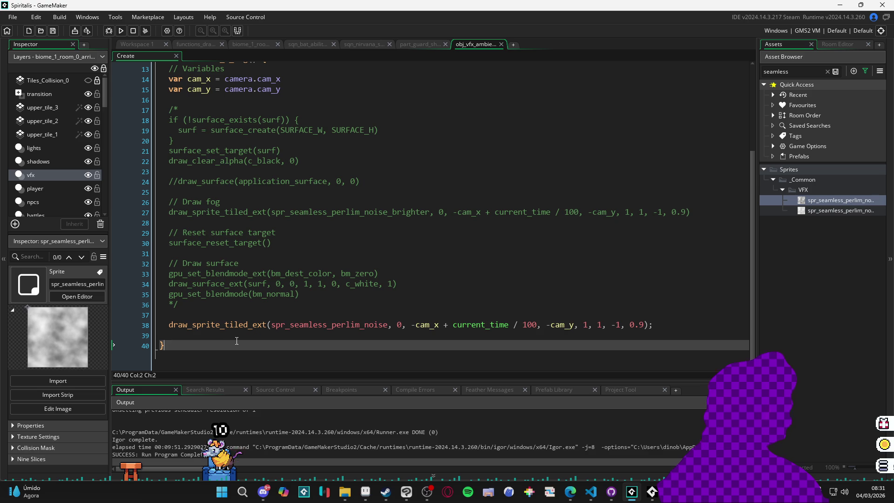
scroll(409, 317, "up", 3)
scroll(438, 303, "down", 3)
left_click(285, 318)
key("Return")
Dismiss the code suggestions and remove the stray letter from the new line.
key("ctrl+space")
key("Escape")
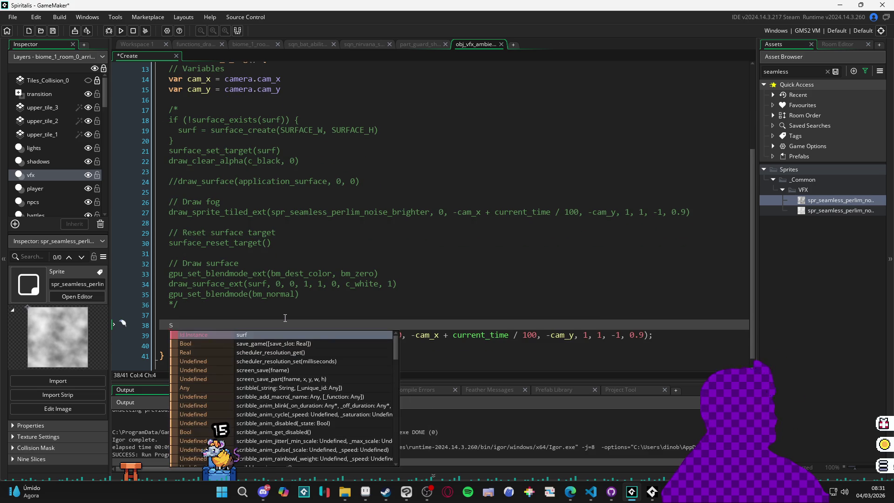
key("BackSpace")
Search the Asset Browser for 'des' and open the sh_desintegrate shader.
left_click(790, 72)
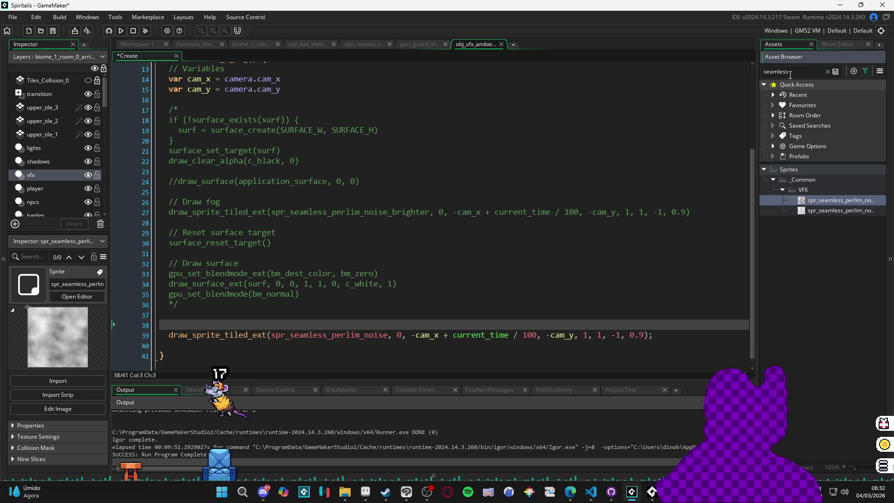
key("ctrl+a")
type("sh")
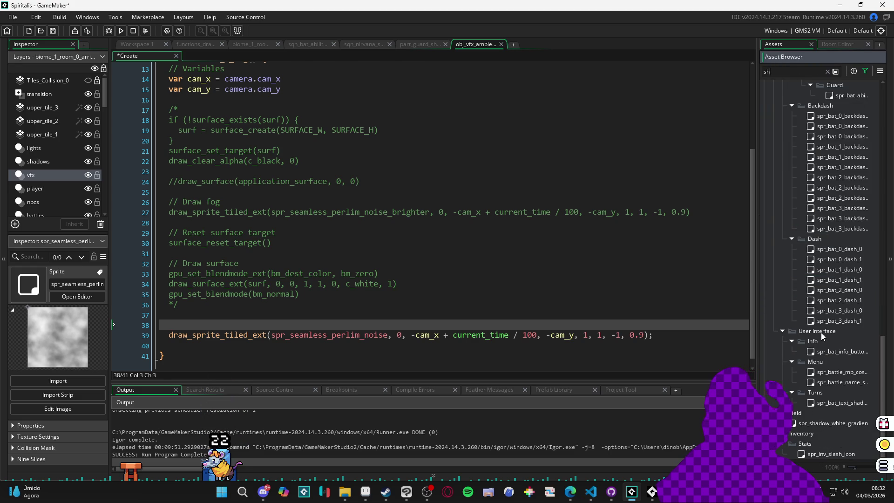
type(" de")
key("ctrl+a")
type("des")
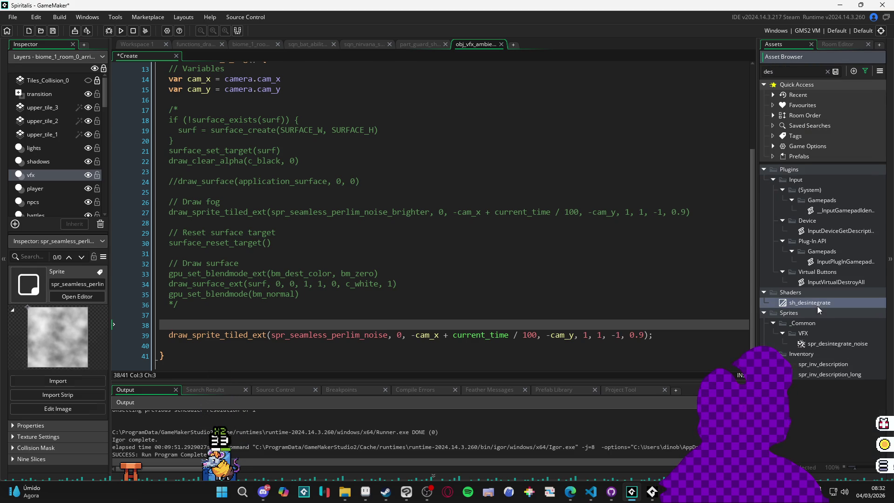
double_click(817, 305)
Read through the sh_desintegrate.fsh fragment code that dissolves pixels with noise.
left_click(302, 59)
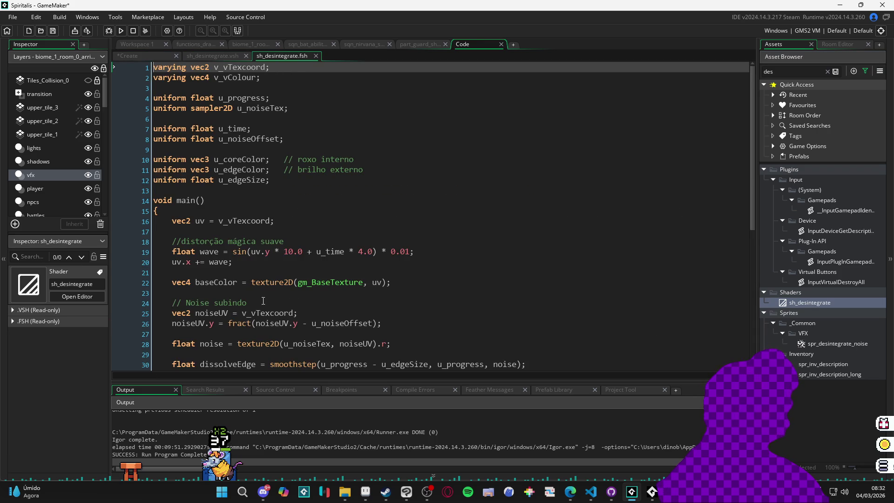
scroll(261, 280, "down", 3)
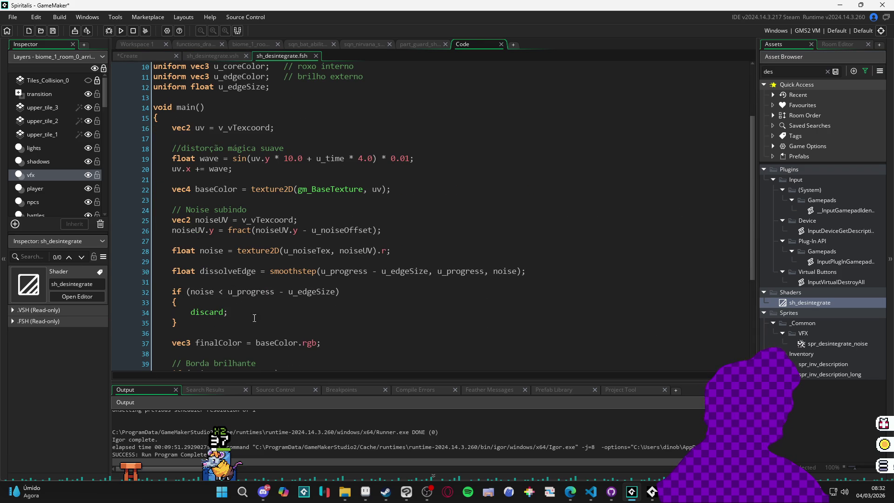
scroll(323, 313, "down", 2)
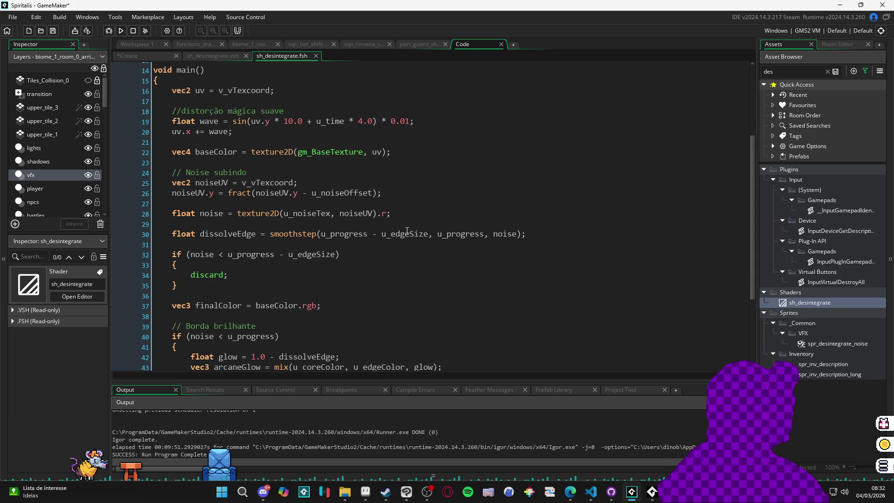
scroll(421, 224, "down", 4)
scroll(420, 224, "up", 7)
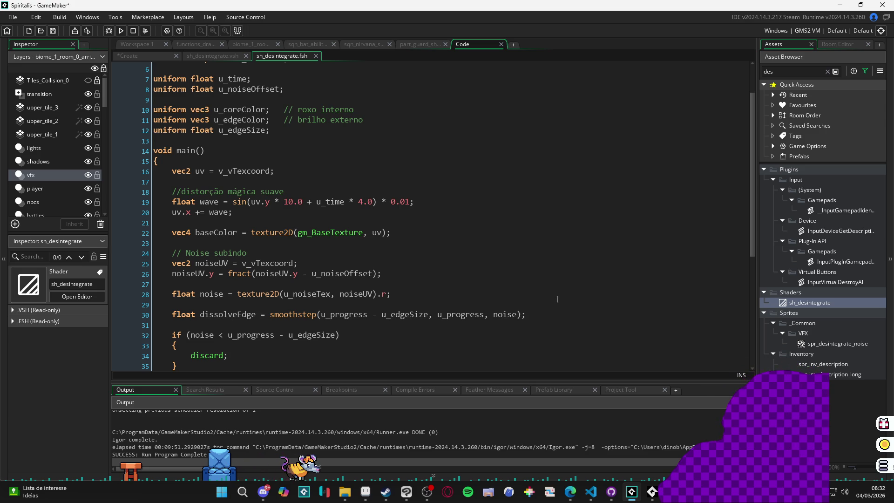
right_click(825, 303)
Open and dismiss the sh_desintegrate asset's actions menu a couple of times.
mouse_move(803, 307)
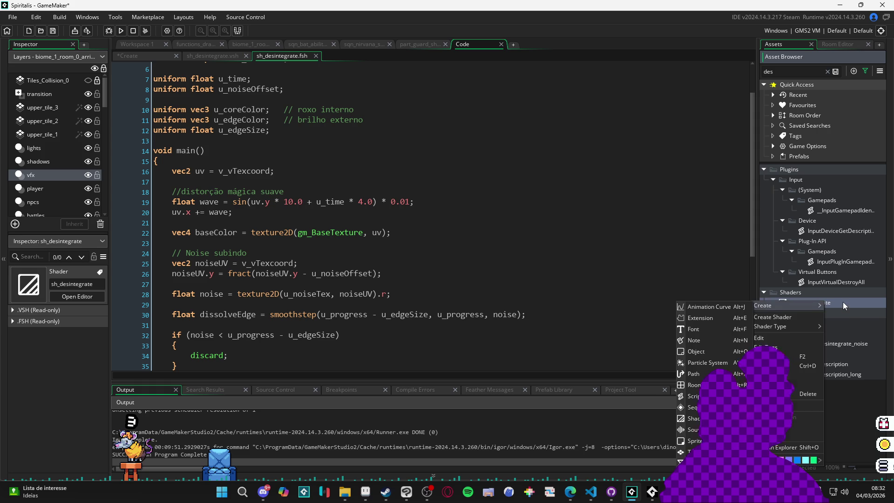
left_click(859, 291)
right_click(857, 303)
mouse_move(856, 305)
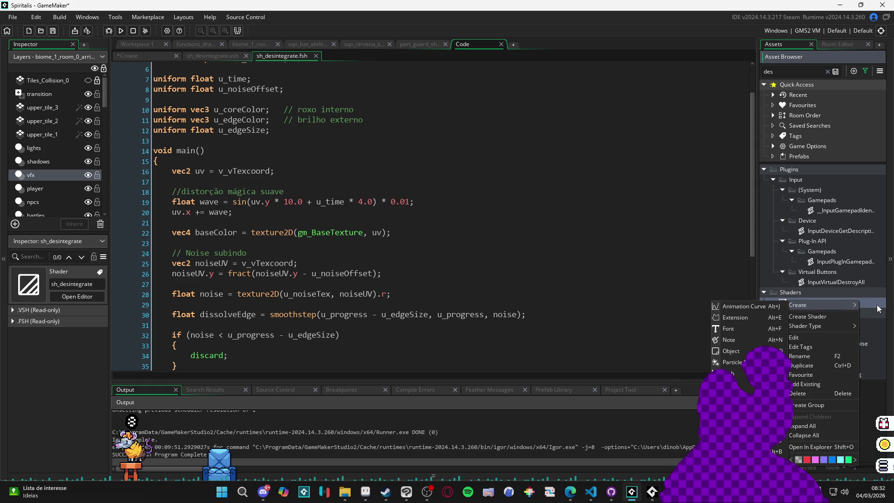
left_click(876, 304)
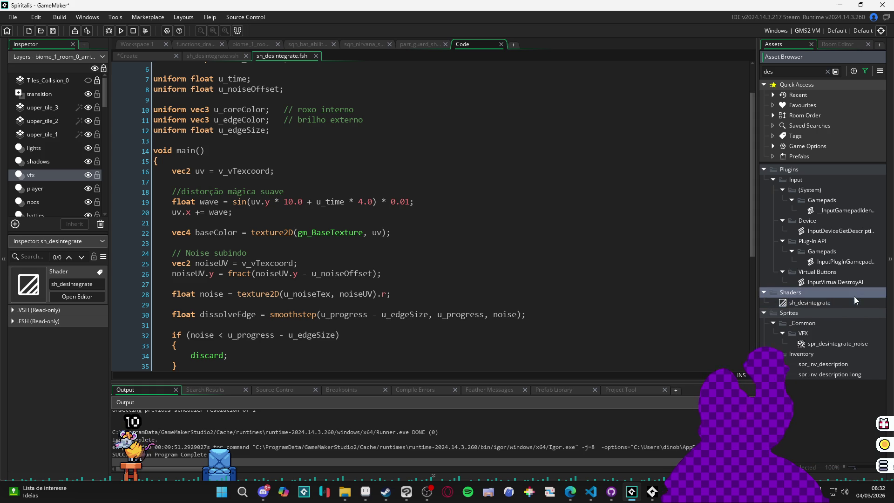
Create a new shader asset named sh_fog, then reopen sh_desintegrate's fragment code.
right_click(853, 302)
mouse_move(828, 307)
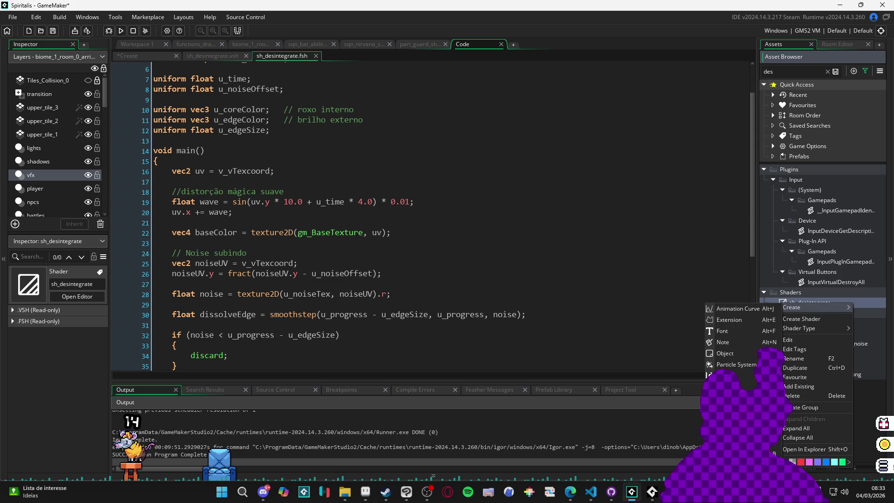
left_click(733, 420)
type("s")
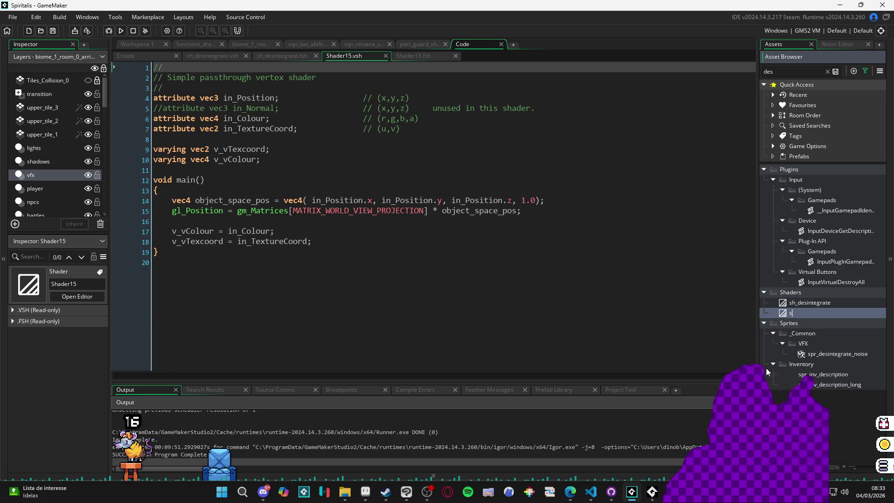
type("h_")
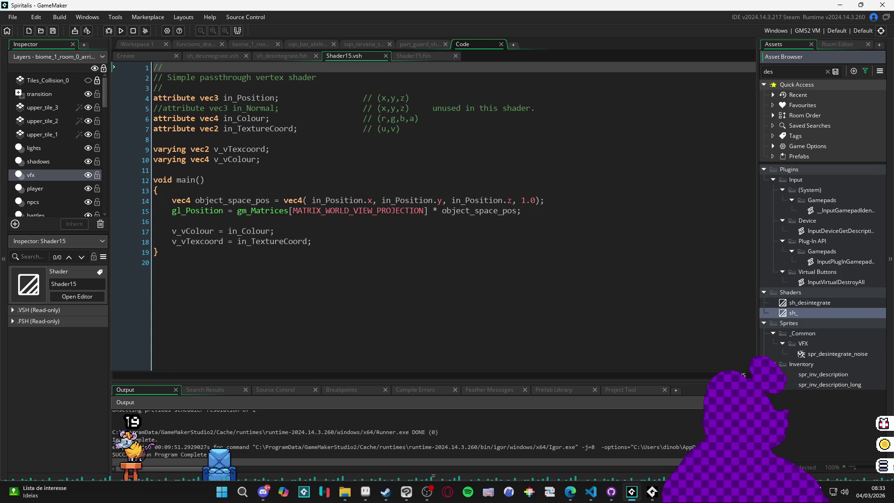
type("fog")
key("Return")
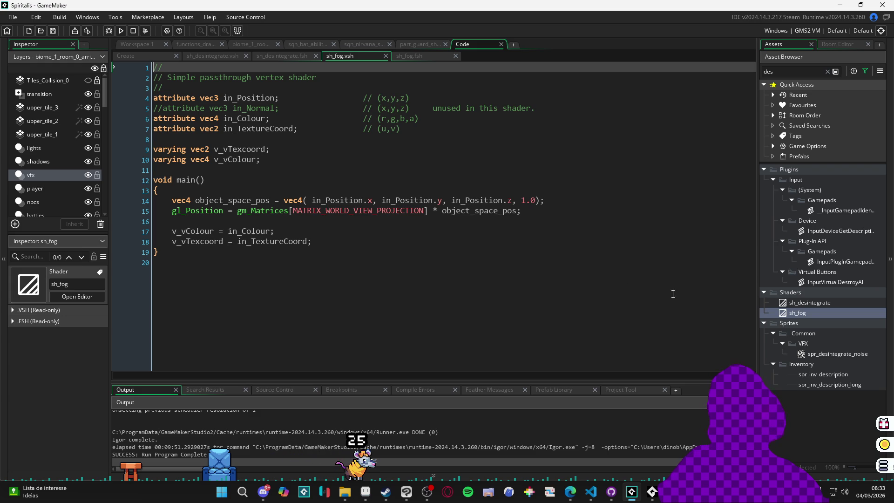
double_click(811, 304)
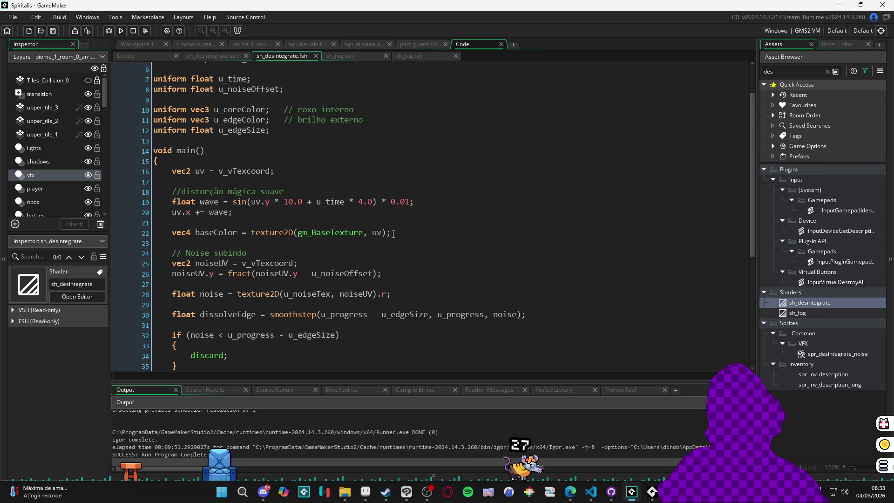
Copy the baseColor texture-sampling line from sh_desintegrate into the start of sh_fog's main function.
left_click_drag(393, 234, 172, 239)
key("ctrl+c")
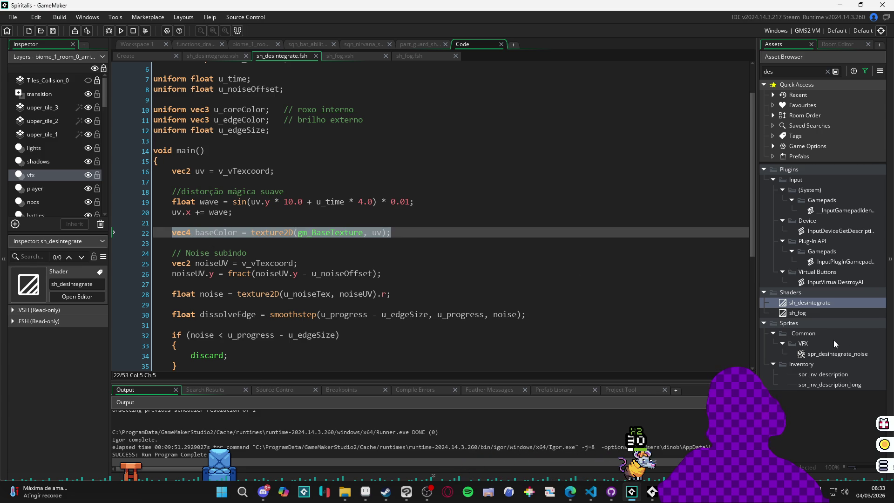
double_click(804, 315)
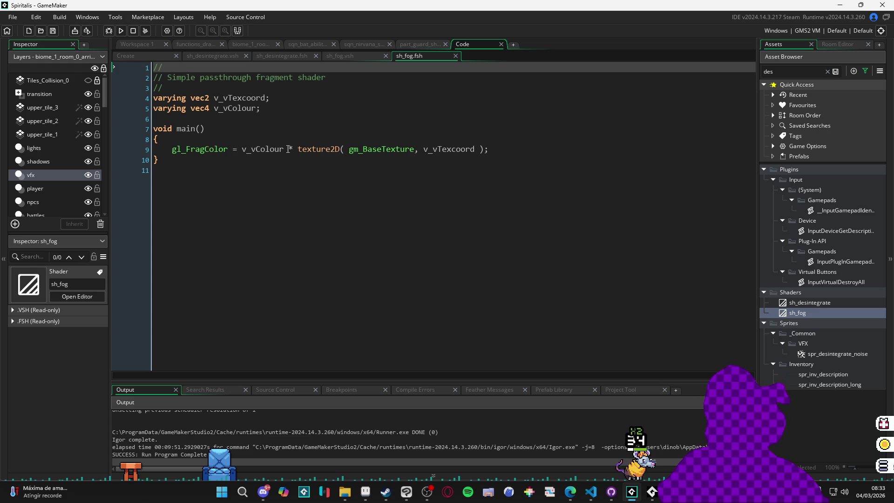
left_click(326, 142)
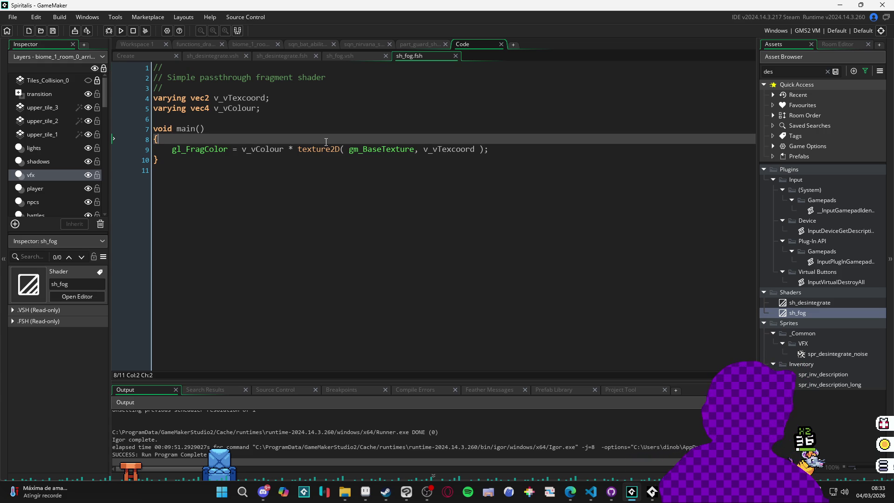
key("Return")
key("ctrl+v")
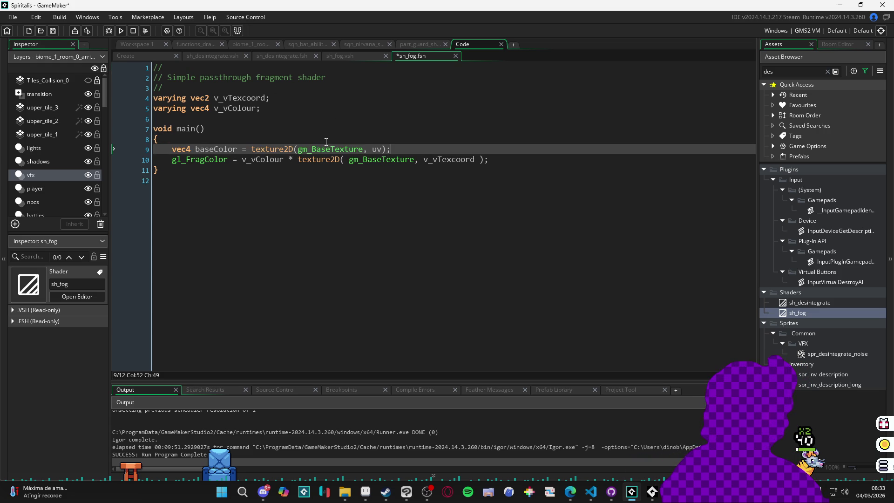
key("Return")
key("Return")
key("Up")
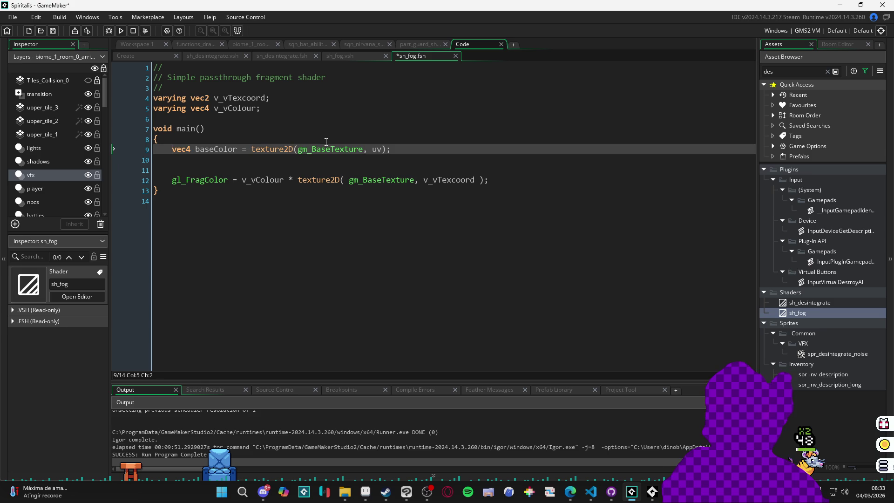
key("Down")
key("Up")
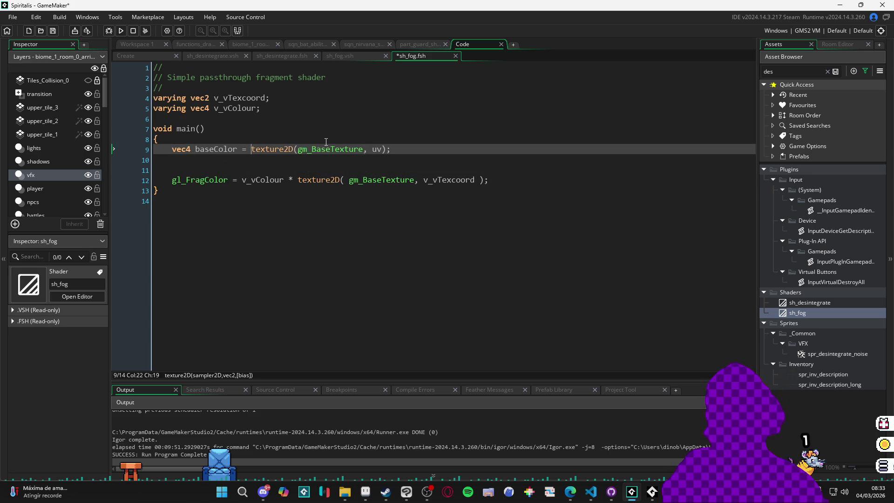
key("Down")
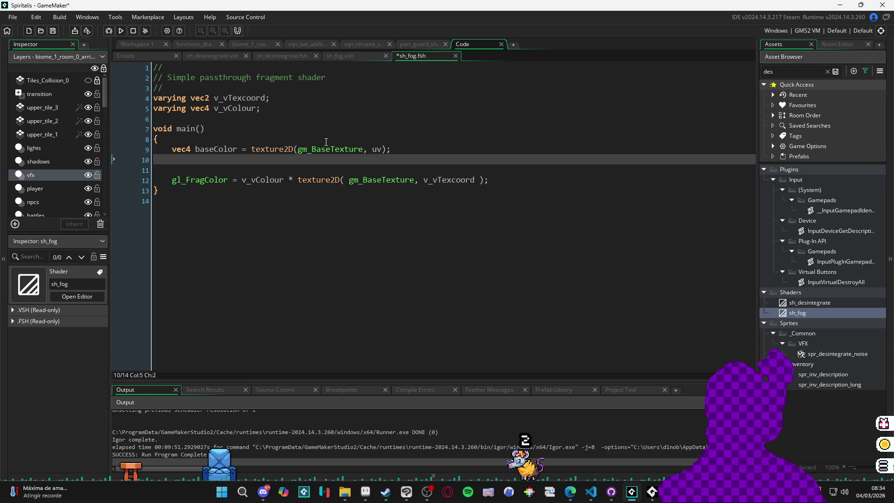
Add if(baseColor.r < 0.5){ discard; } below it and save sh_fog.
type("if(")
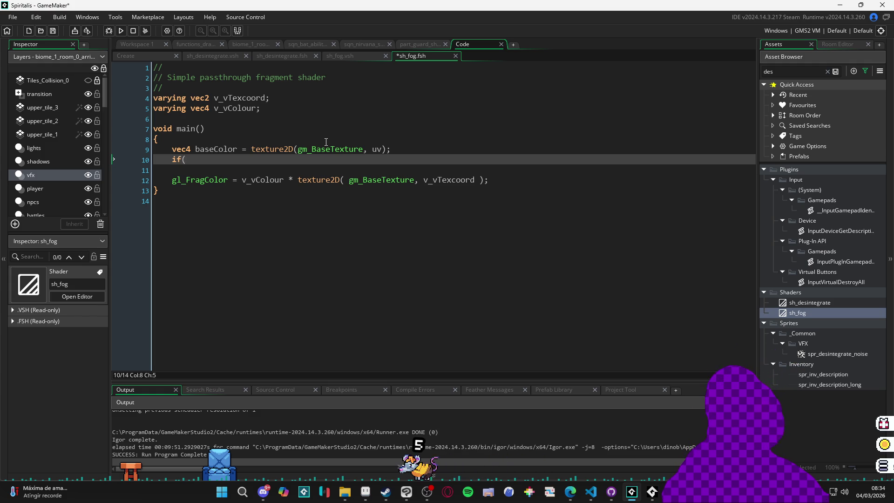
type("baseColor.")
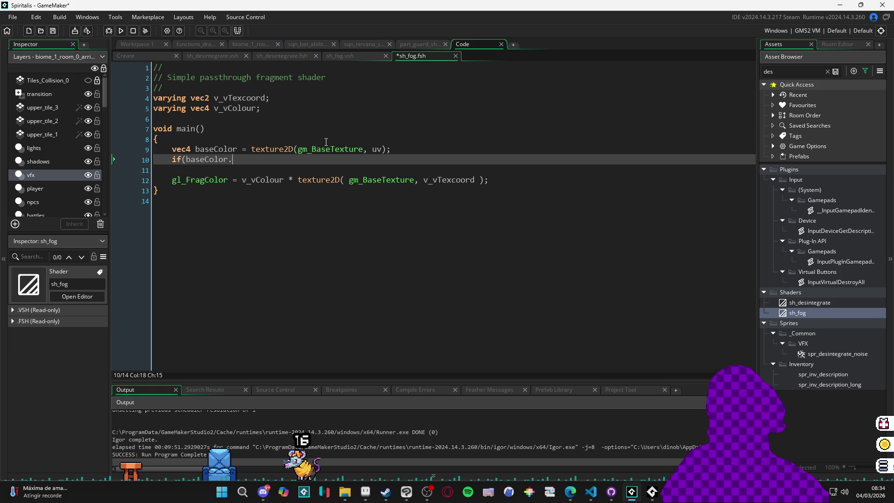
type("r < .")
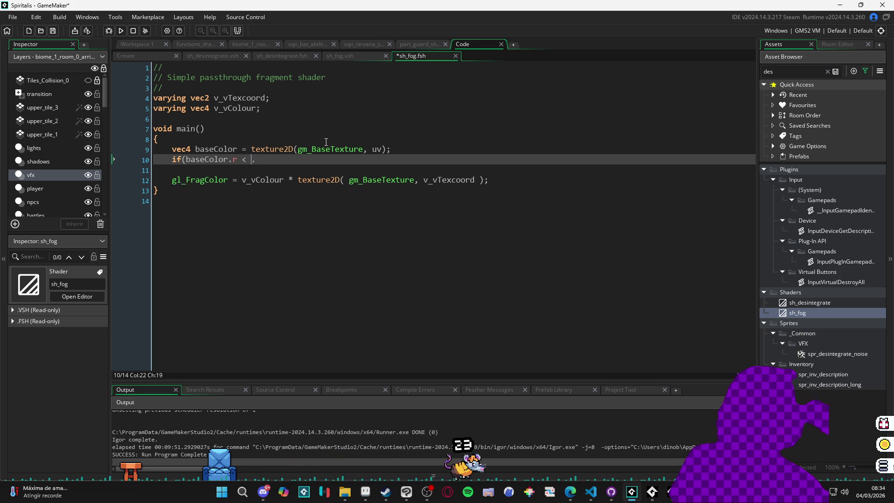
key("BackSpace")
type("0.5){")
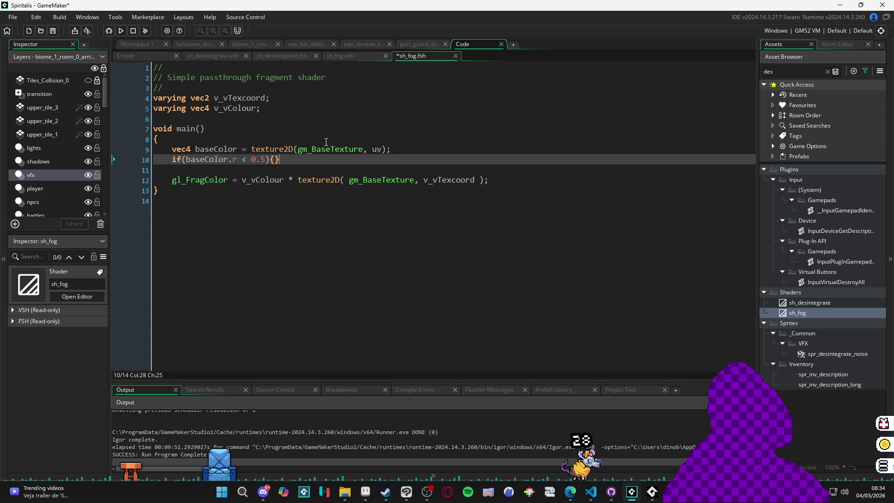
key("Return")
type("discard")
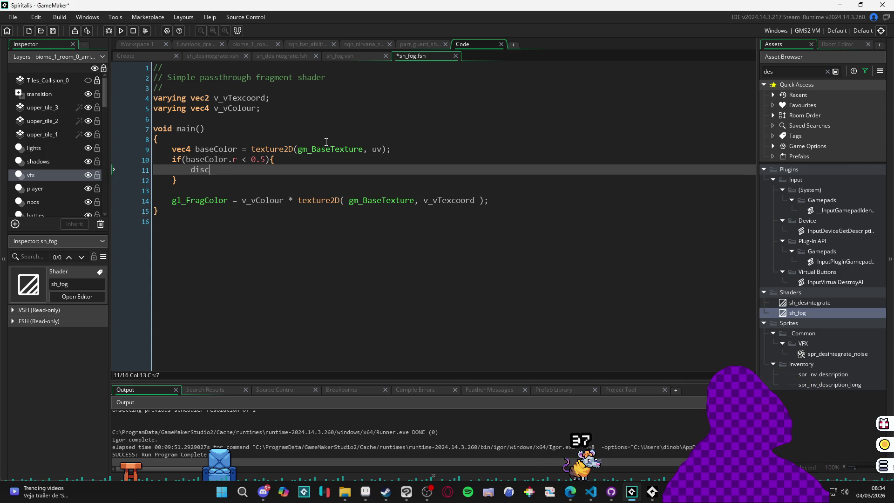
type(";")
key("ctrl+s")
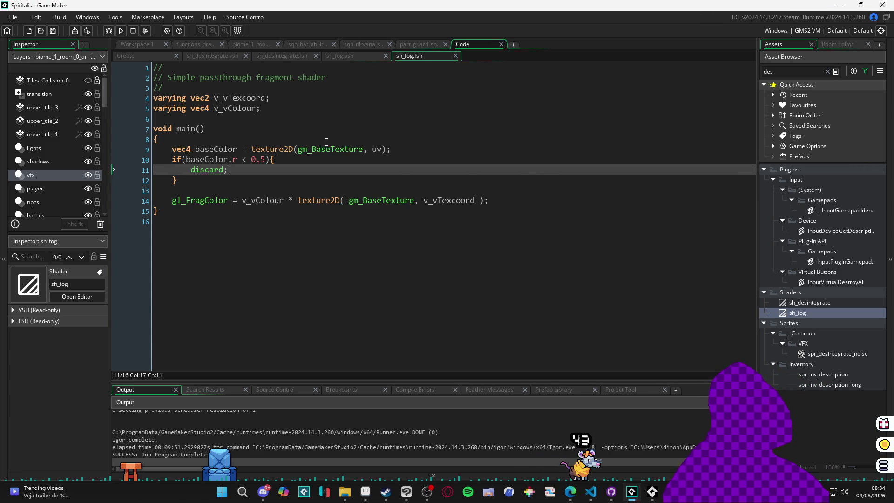
double_click(844, 303)
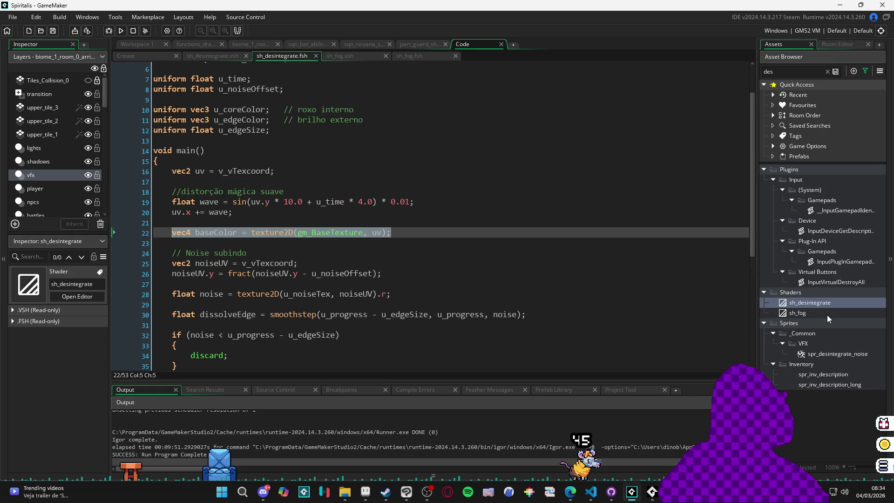
Paste sh_desintegrate's gl_FragColor = finalColor output line into sh_fog's fragment shader.
scroll(540, 261, "down", 2)
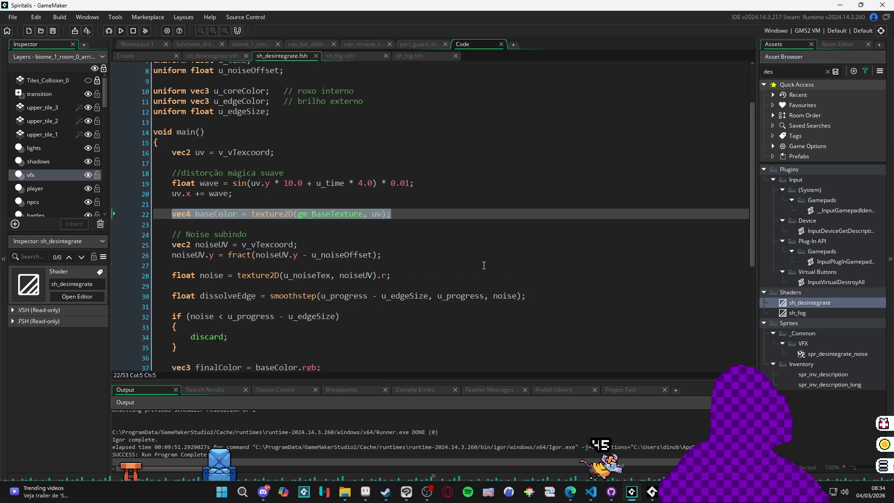
double_click(816, 313)
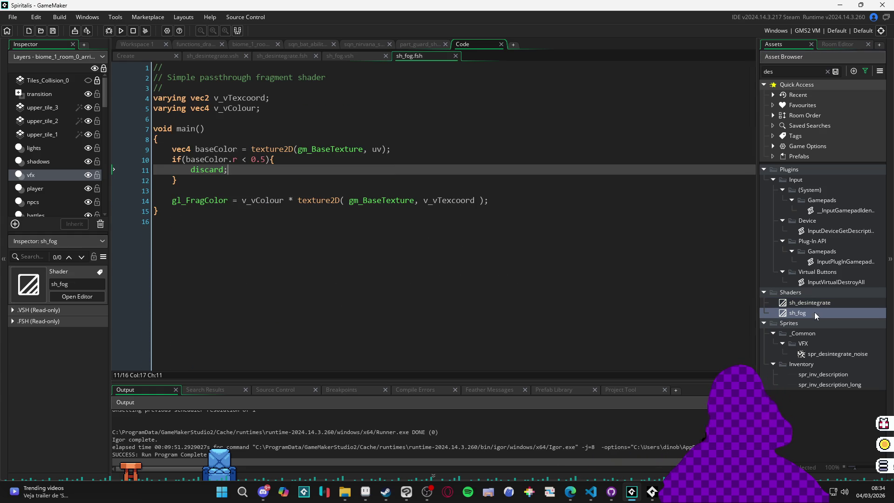
left_click(303, 190)
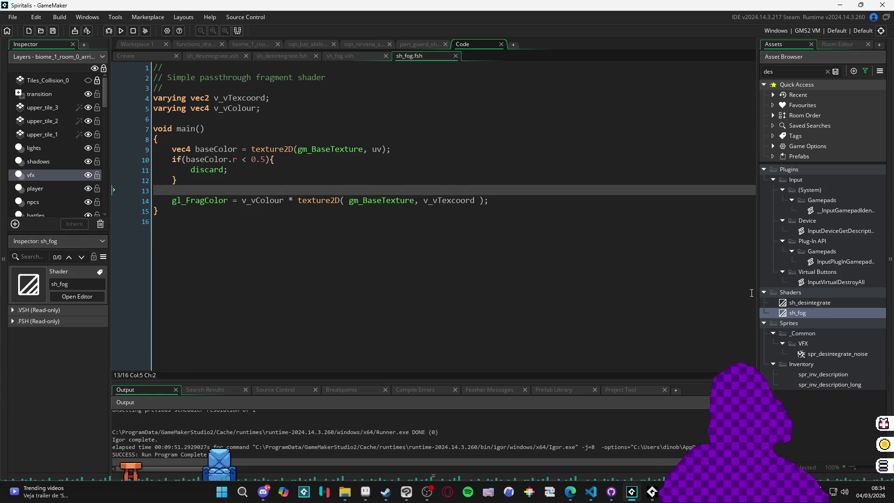
double_click(816, 302)
scroll(385, 215, "down", 5)
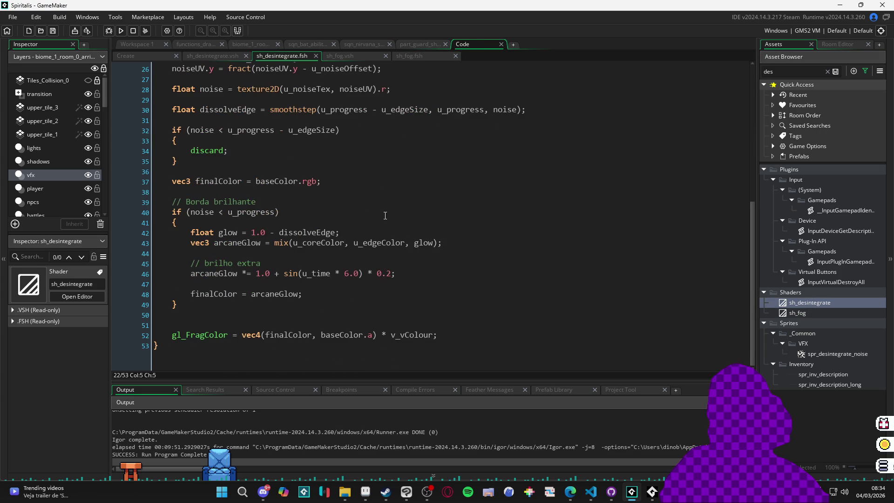
scroll(596, 273, "up", 3)
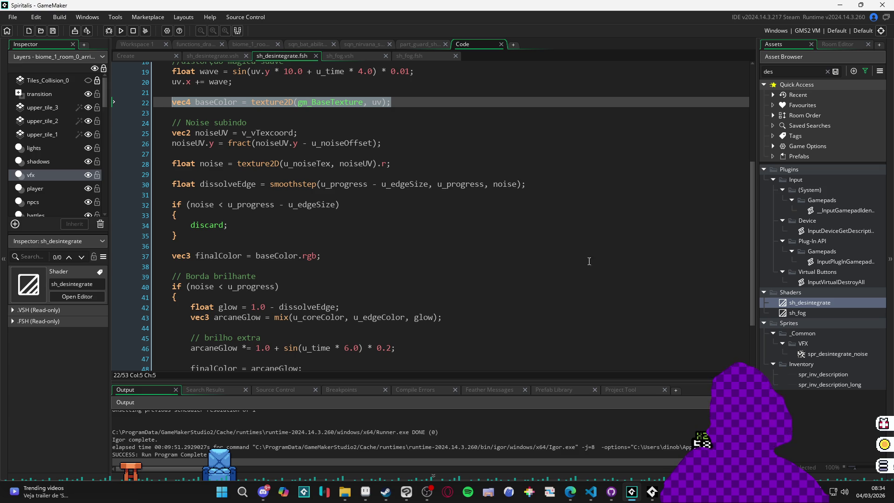
mouse_move(547, 255)
left_mouse_down()
mouse_move(168, 256)
mouse_move(321, 256)
left_mouse_up()
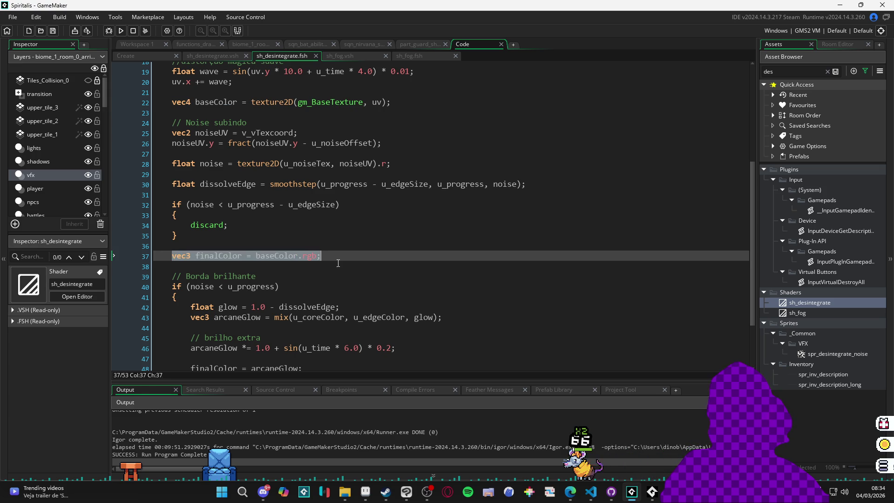
scroll(335, 264, "down", 3)
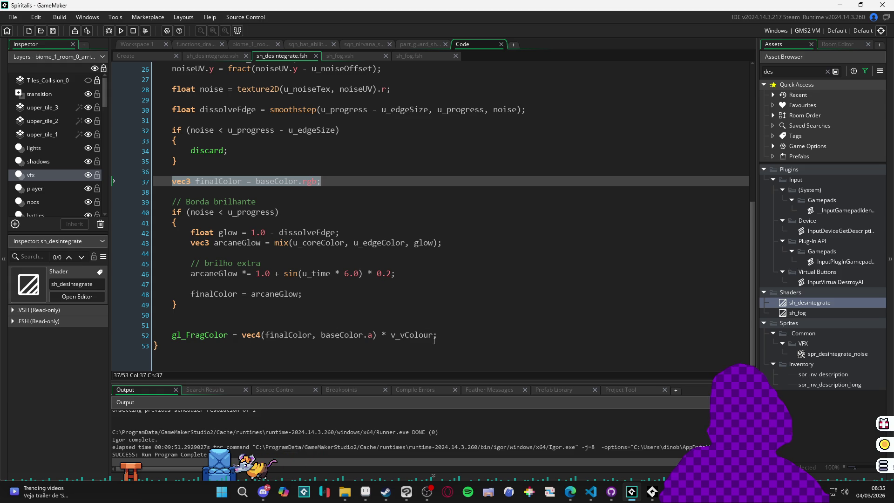
left_click_drag(435, 336, 170, 338)
key("ctrl+c")
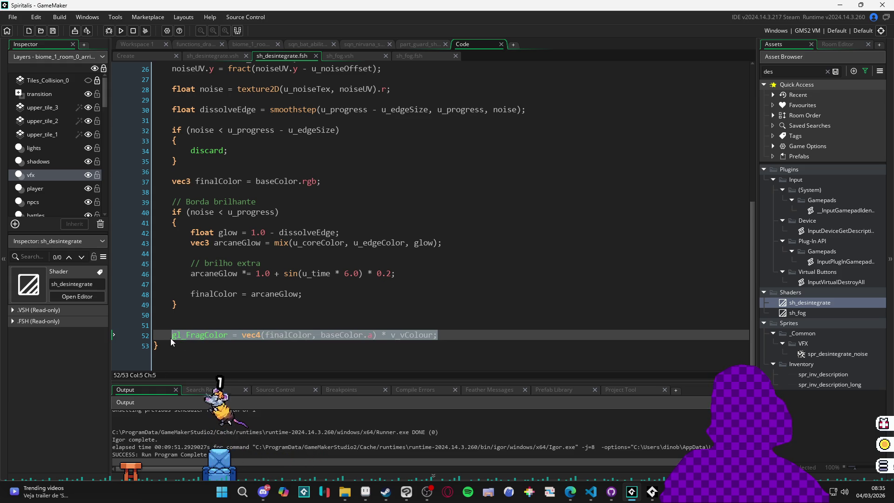
double_click(820, 314)
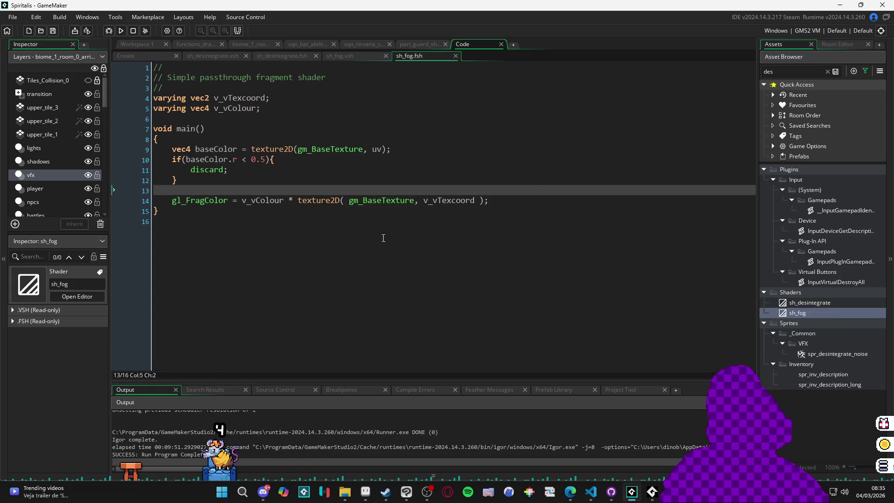
key("ctrl+v")
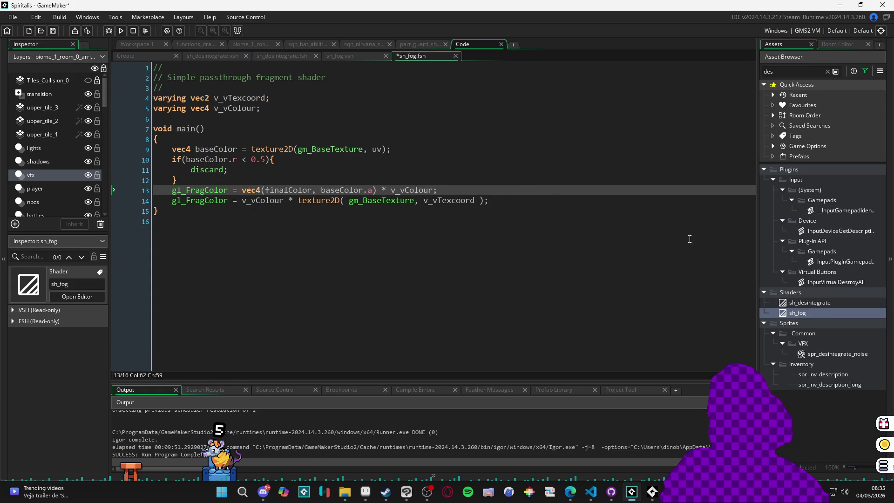
key("Return")
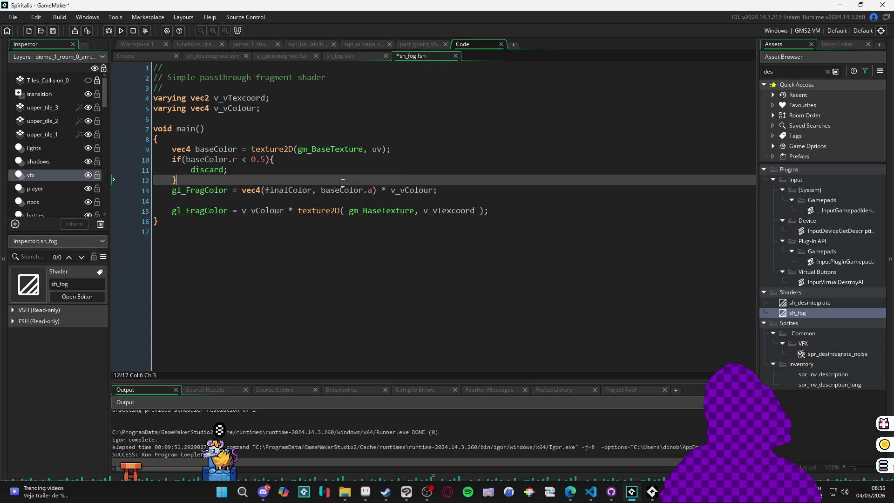
key("Up")
key("Home")
key("Return")
key("Up")
Copy the vec4 finalColor line from sh_desintegrate into sh_fog above the new output line.
double_click(818, 306)
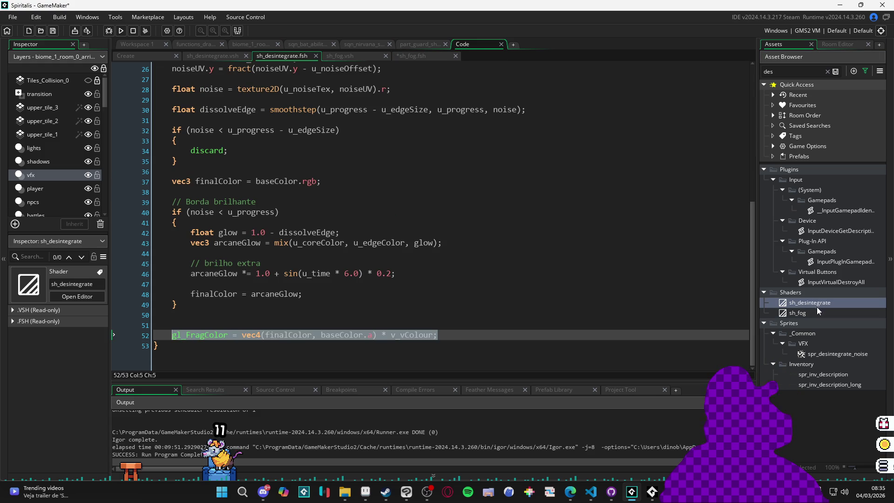
left_click(316, 289)
left_click_drag(321, 181, 162, 183)
key("ctrl+c")
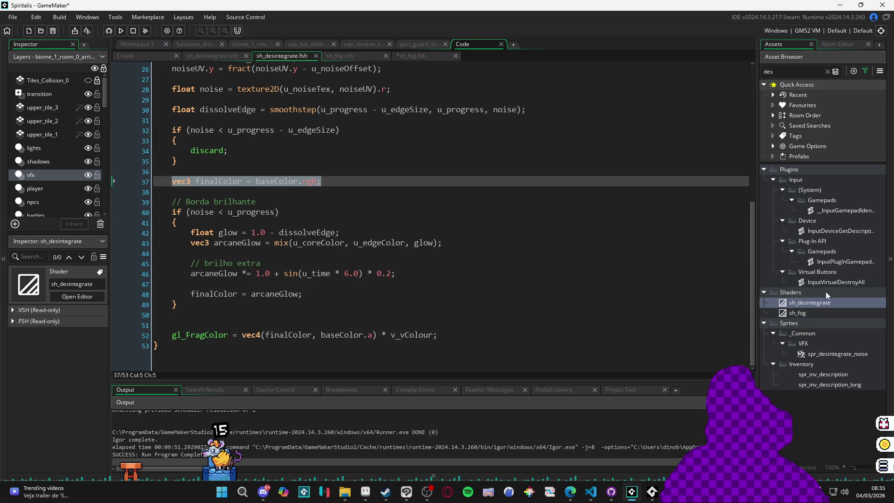
double_click(806, 313)
key("ctrl+v")
key("Home")
key("Return")
key("Up")
Comment out the old passthrough gl_FragColor line with // and save sh_fog.
left_click(173, 232)
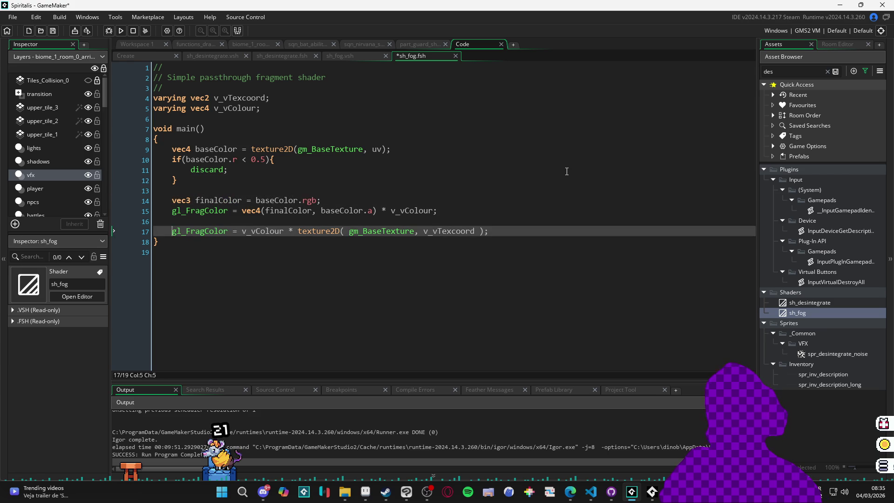
type("//")
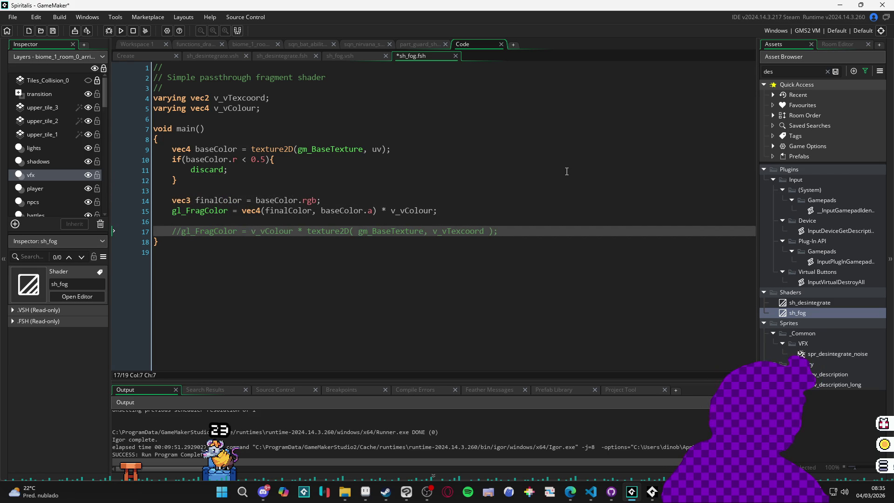
key("ctrl+s")
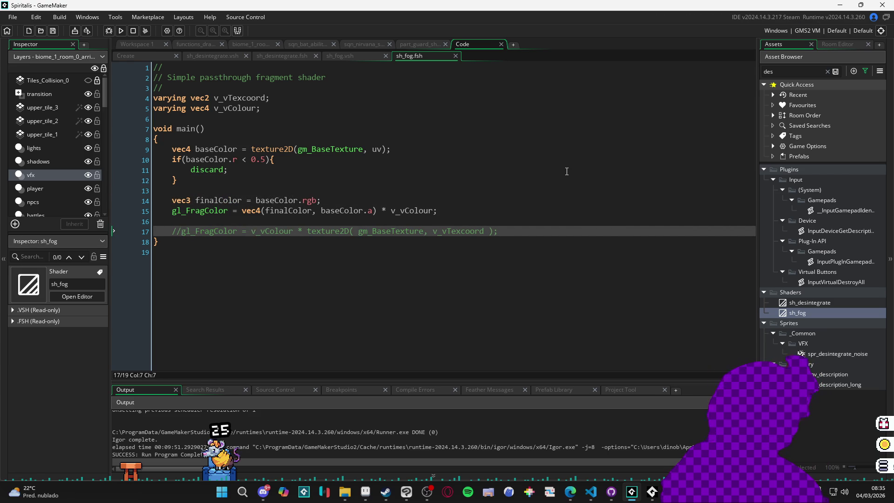
left_click(205, 180)
left_click(202, 221)
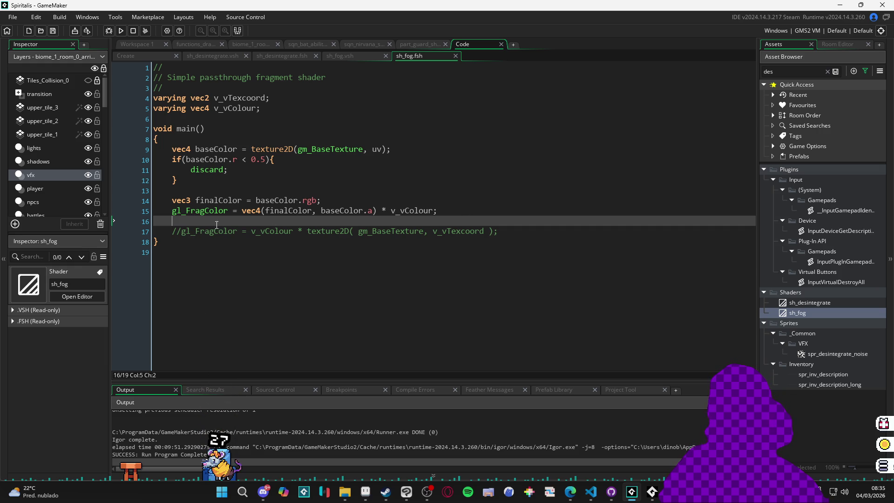
Check the output, baseColor.a and texture2D lines in sh_fog, then bring up functions_drawing.
left_click(209, 209)
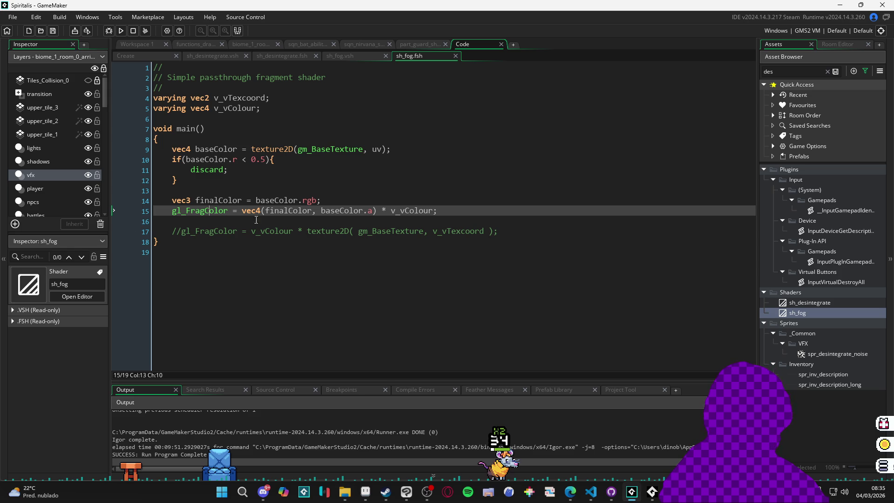
left_click(376, 211)
left_click(320, 190)
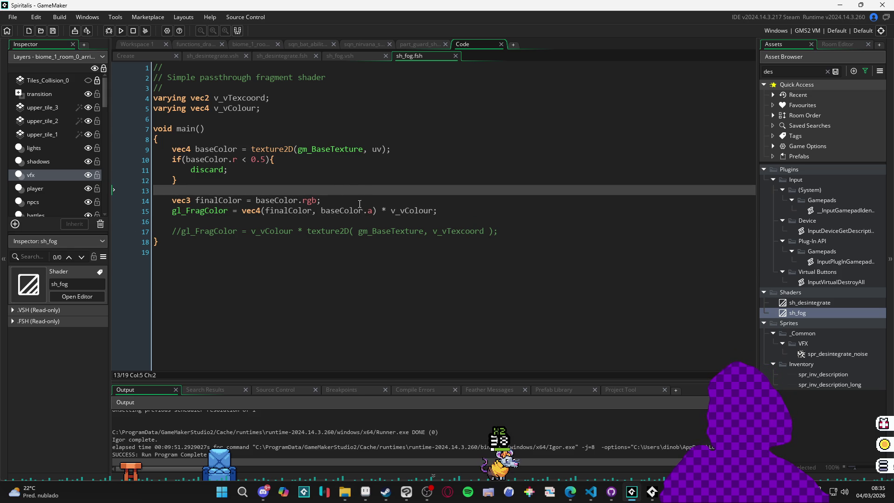
left_click(270, 149)
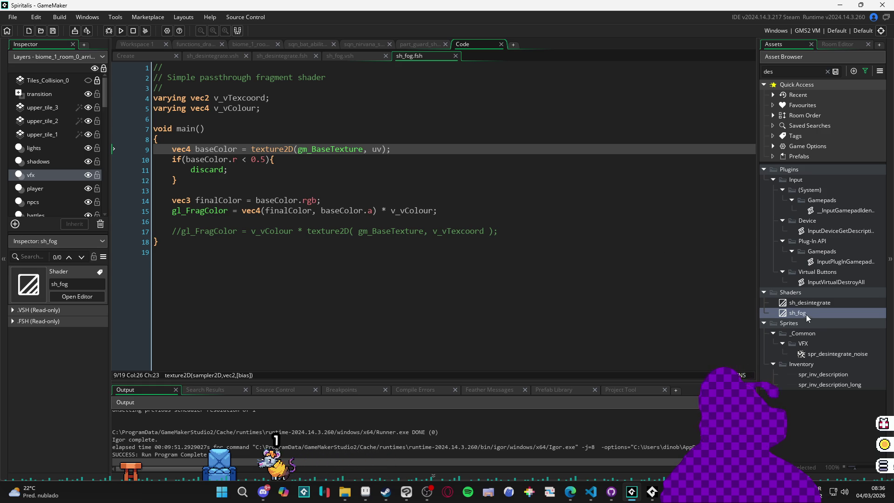
left_click(194, 44)
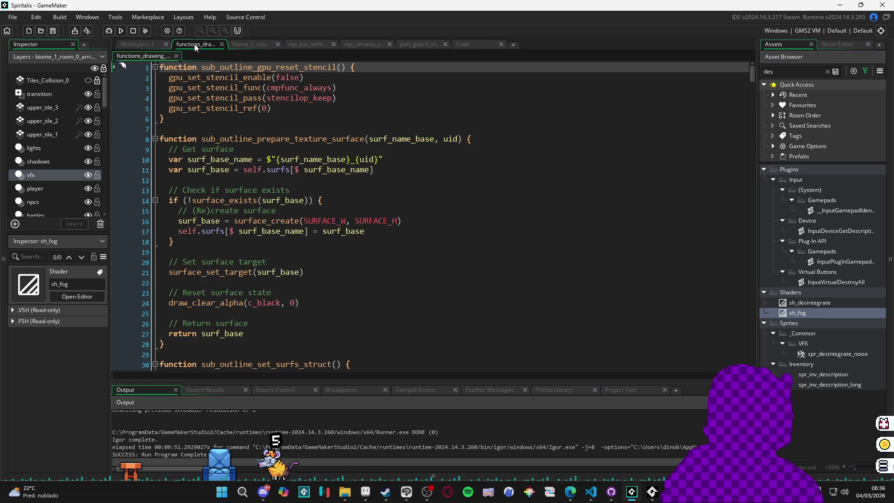
Look through the open workspace tabs: room editor, sequences, particle emitter and shaders.
left_click(256, 47)
left_click(479, 46)
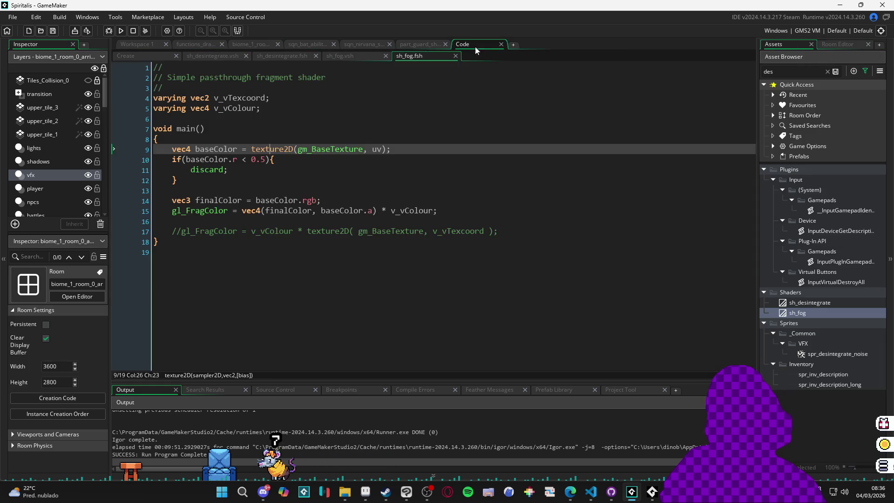
left_click(419, 44)
left_click(476, 43)
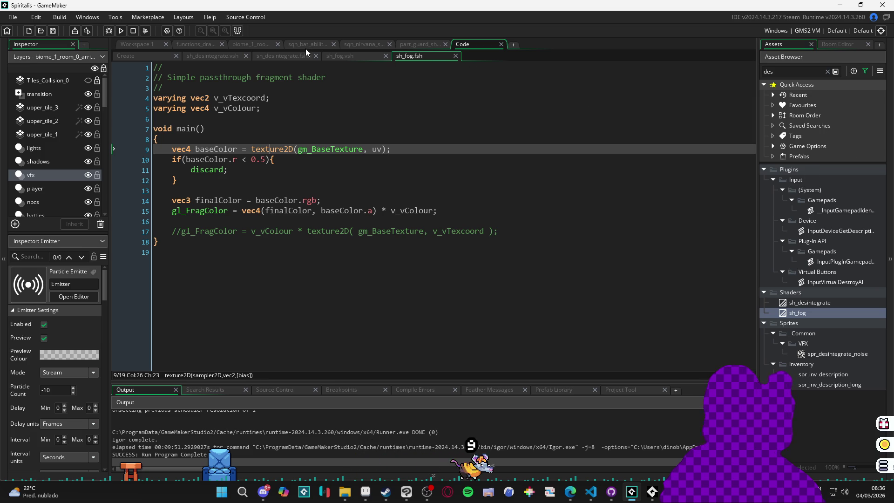
left_click(170, 45)
left_click(191, 43)
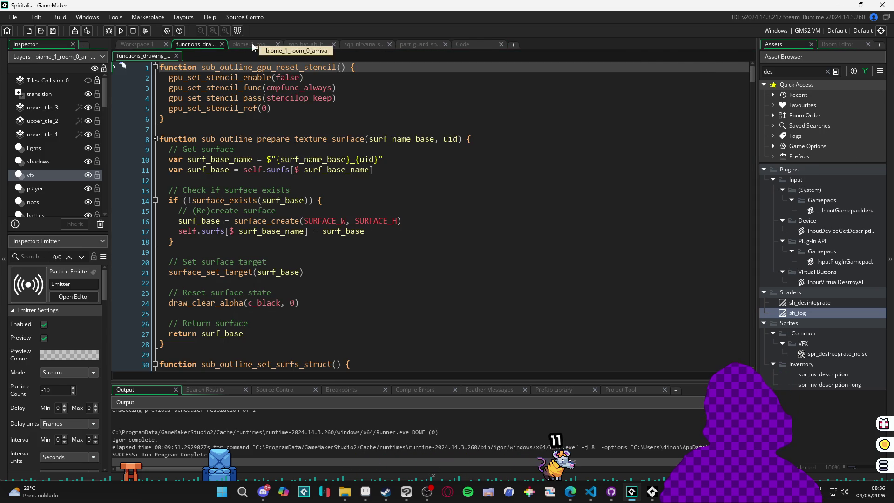
left_click(252, 43)
left_click(326, 45)
left_click(370, 45)
left_click(435, 44)
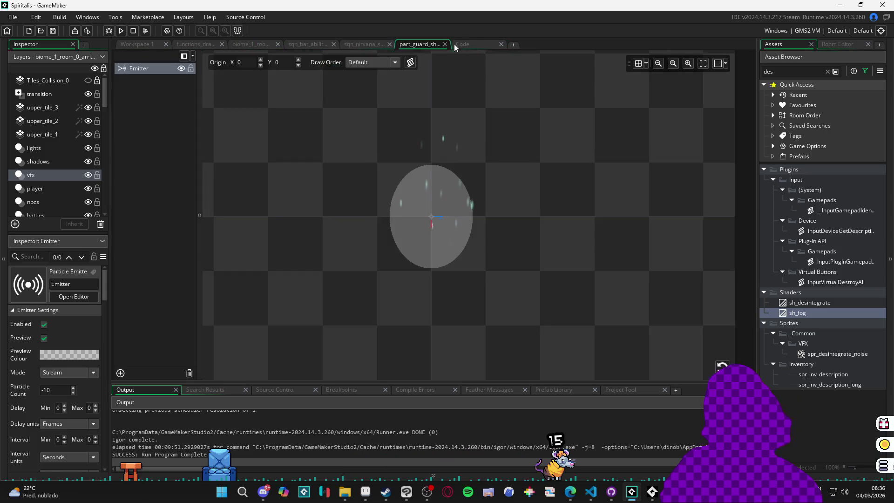
left_click(485, 44)
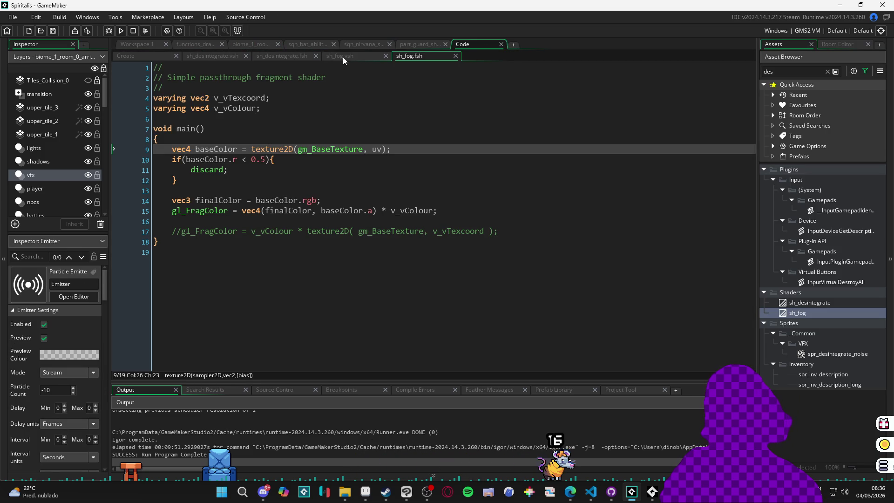
left_click(202, 57)
Wrap the tiled noise draw in the Create code with shader_set(sh_fog) and shader_reset(), then build.
left_click(152, 58)
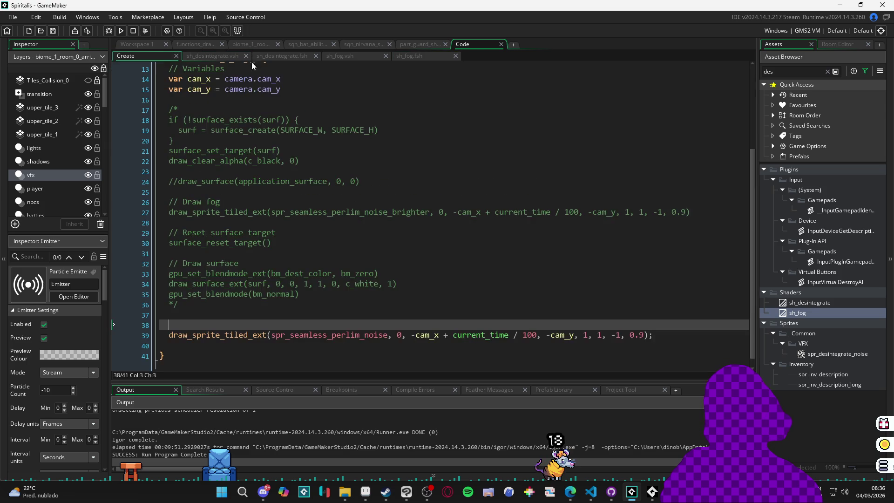
type("sh")
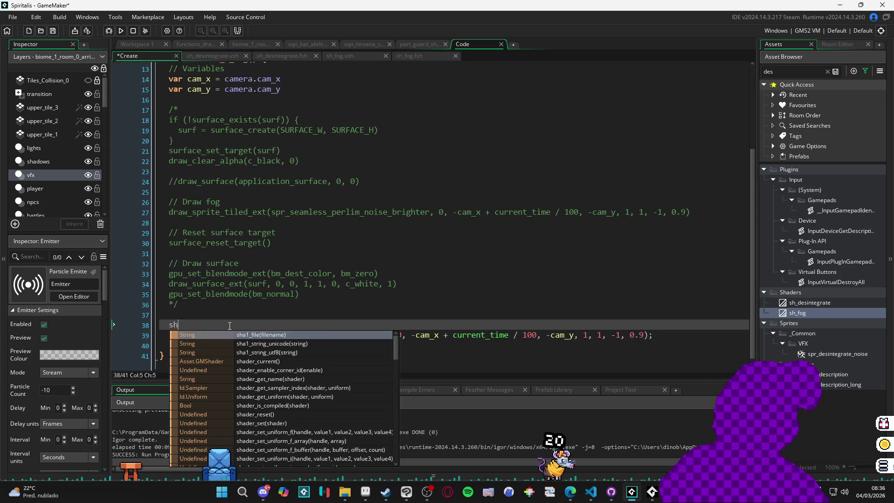
type("ader_s")
key("Return")
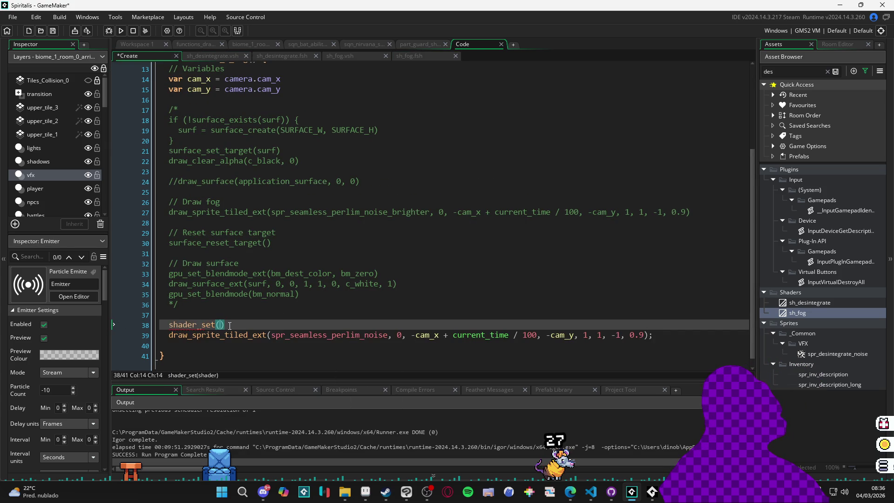
key("Down")
key("Down")
type("shader_re")
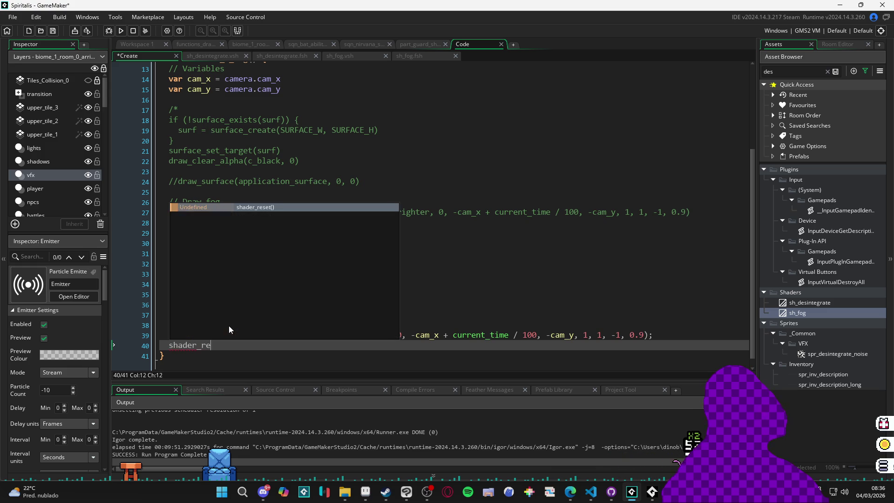
key("Return")
key("F5")
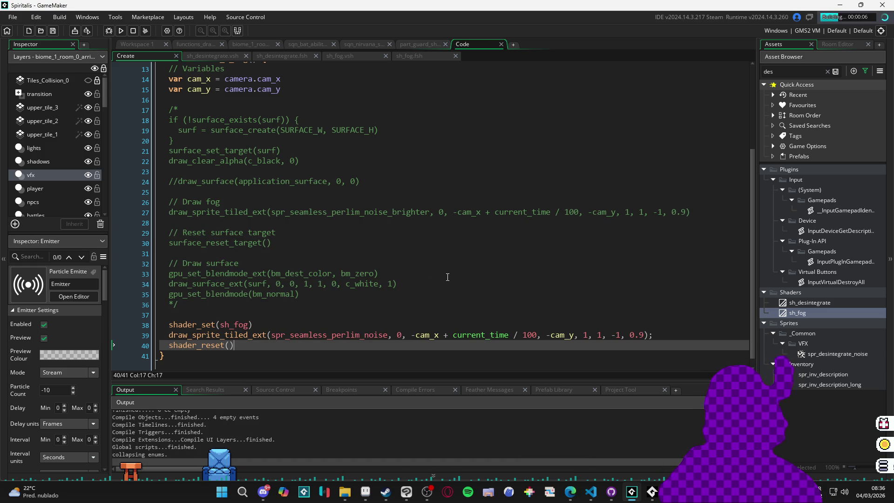
Add 'vec2 uv = v_vTexcoord;' at the top of sh_fog's main() and rebuild with F5.
double_click(264, 414)
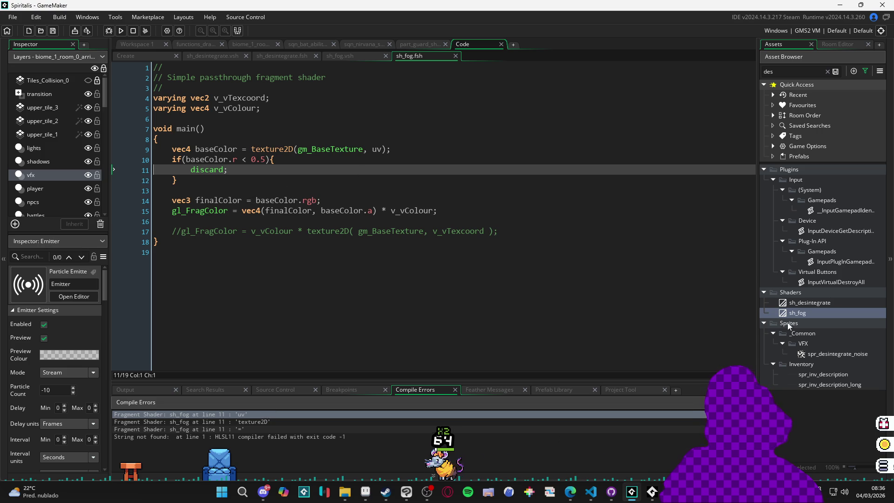
double_click(823, 303)
scroll(298, 227, "up", 5)
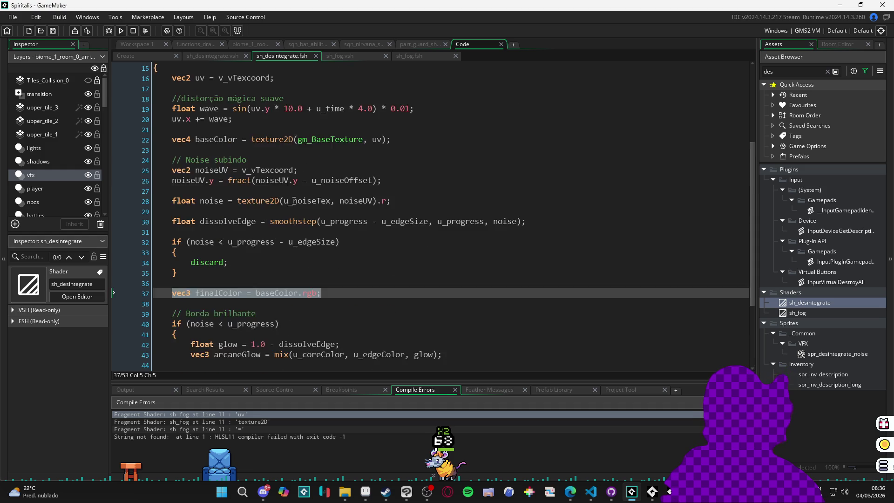
left_click_drag(275, 171, 176, 173)
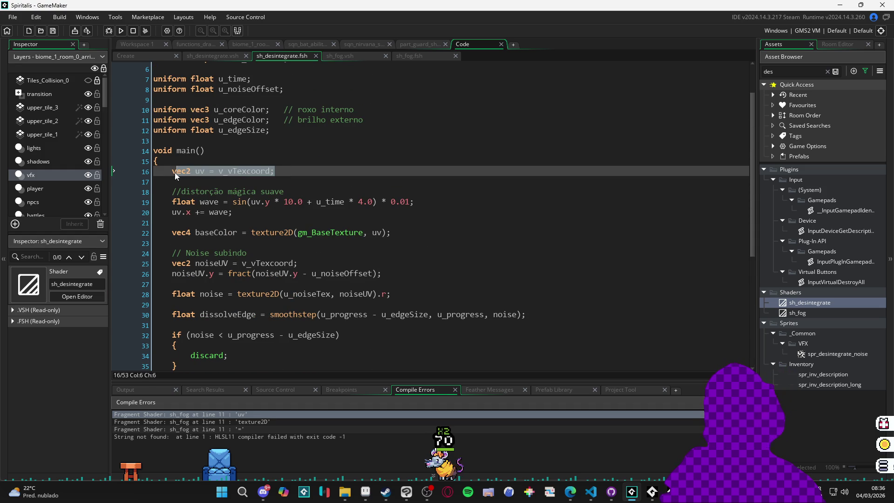
double_click(815, 317)
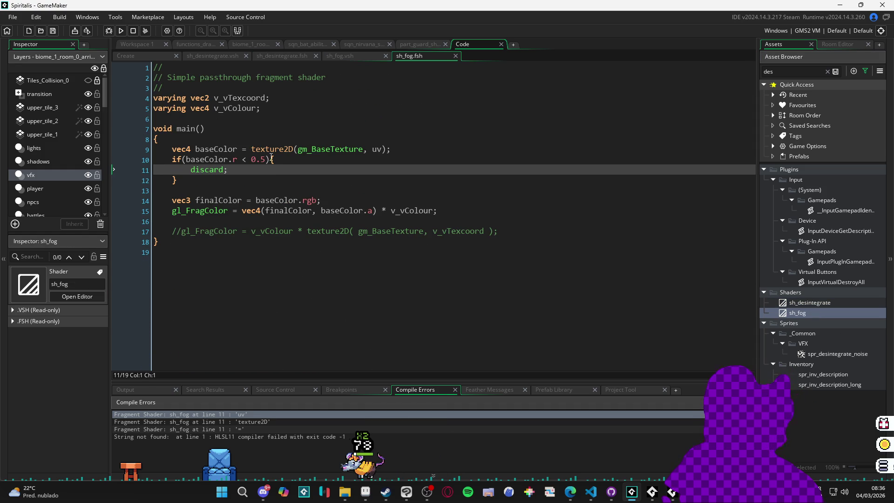
left_click(264, 140)
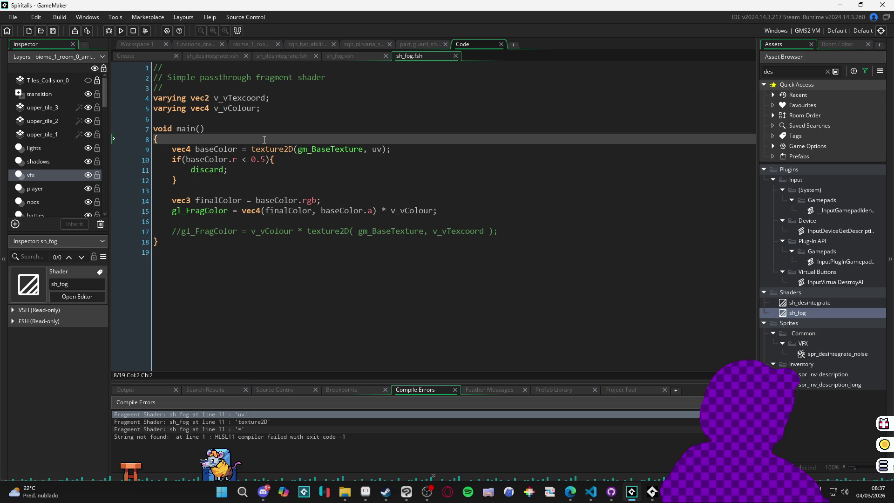
key("Return")
type("vec2 uv = v_vTexcoord;")
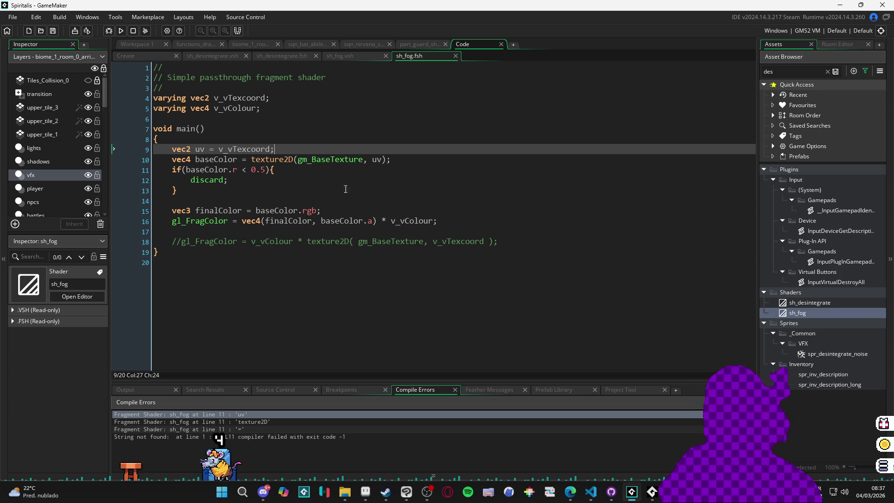
left_click(365, 194)
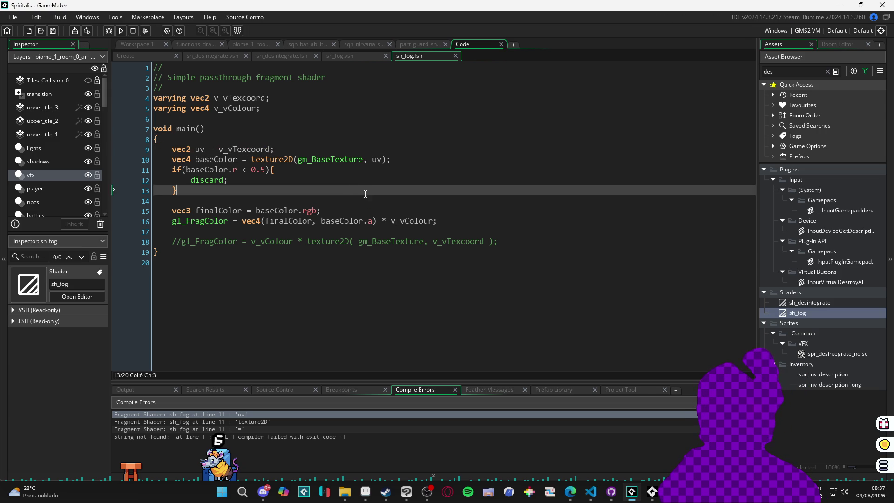
left_click(400, 199)
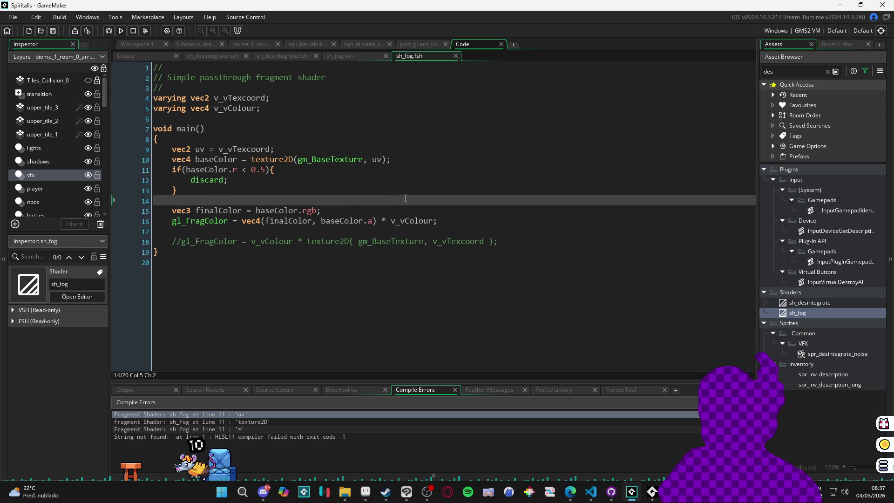
key("F5")
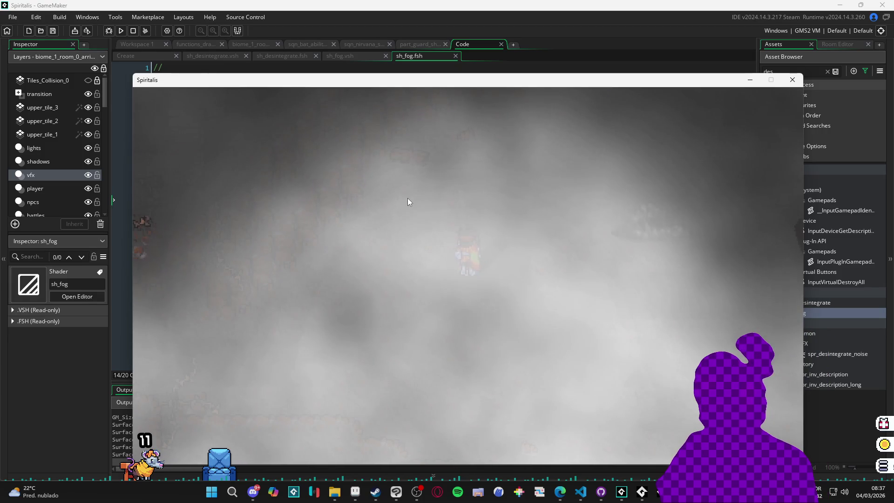
Close the Spiritalis fog test window and return to the sh_desintegrate vertex shader.
left_click(797, 80)
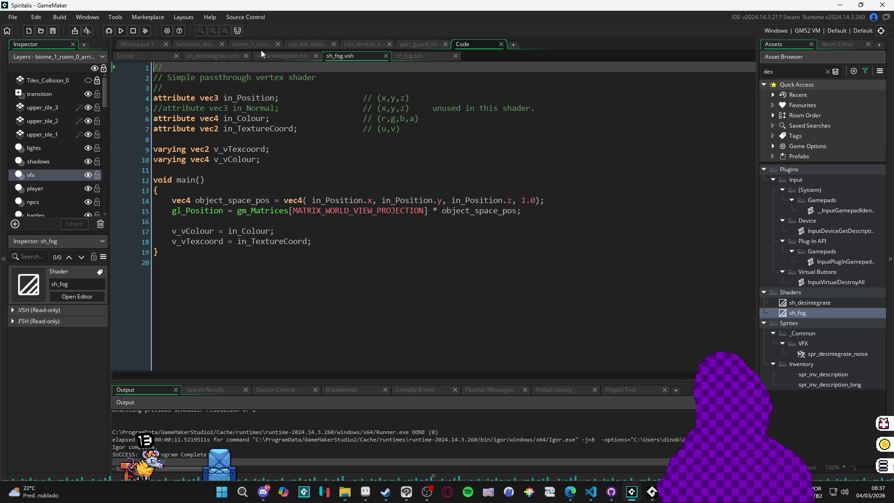
left_click(217, 56)
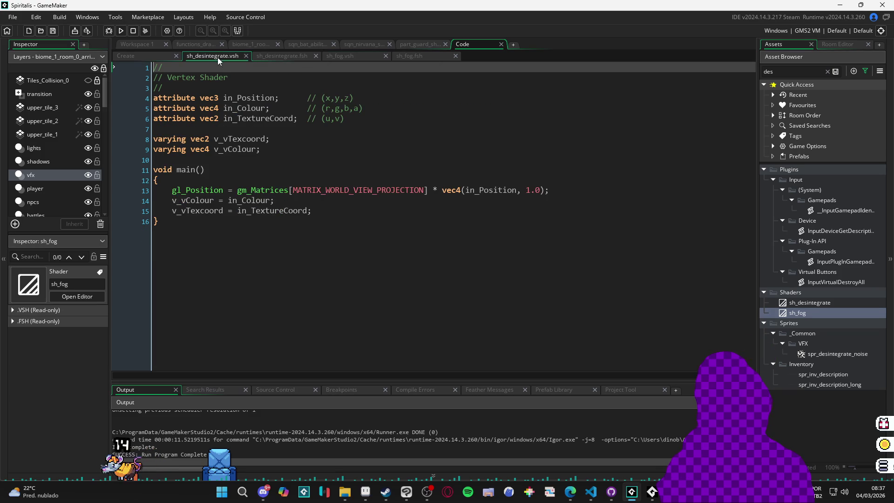
Review sh_fog's brightness threshold check on line 11 alongside the sh_desintegrate shaders.
left_click(265, 57)
left_click(436, 57)
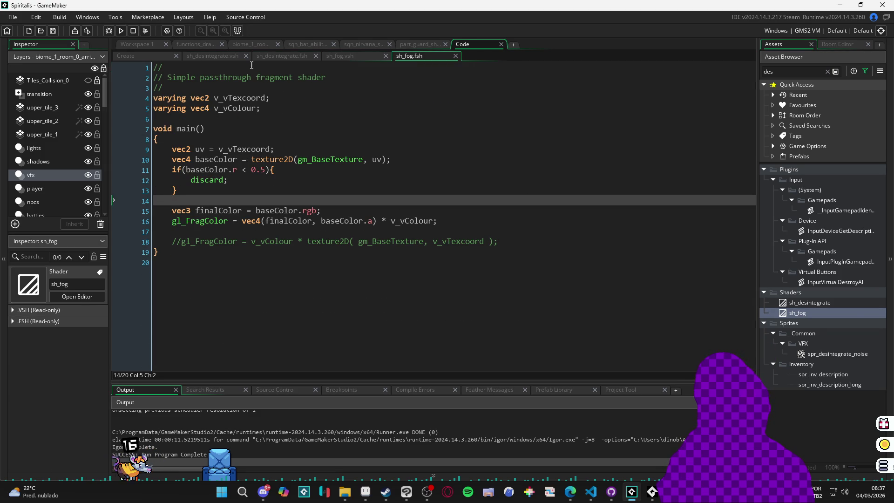
left_click(264, 169)
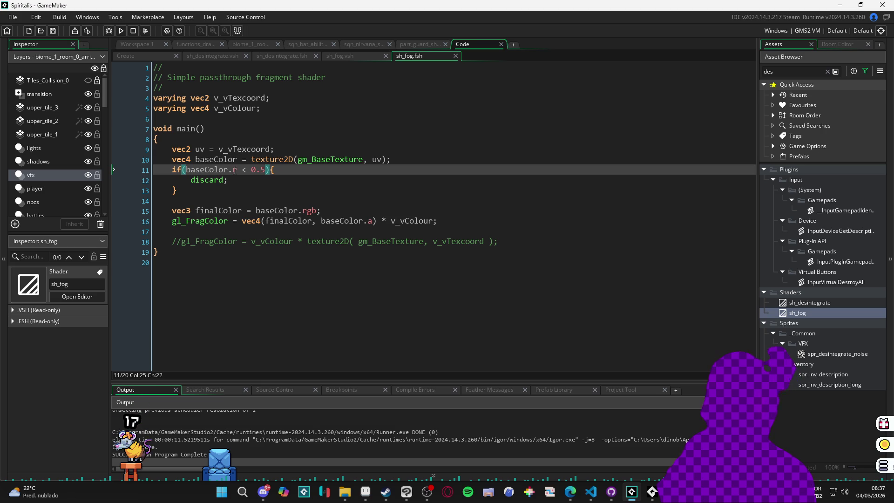
left_click(204, 56)
left_click(289, 57)
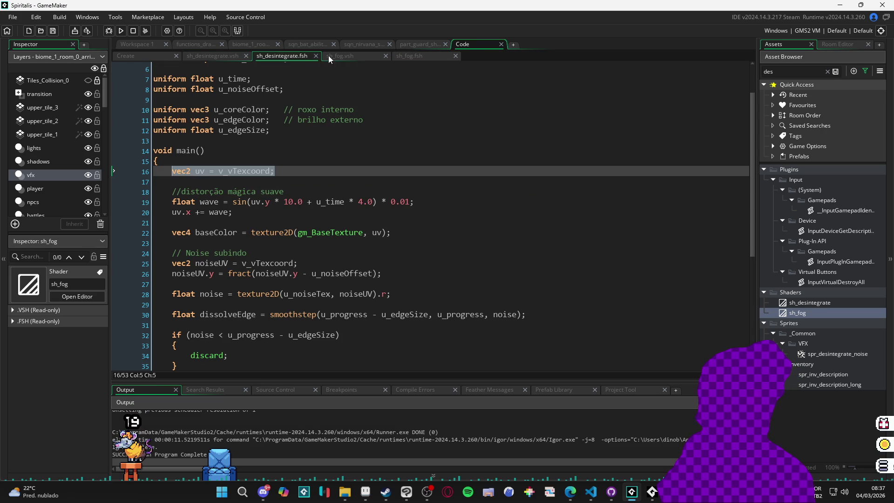
Change the draw_sprite_tiled_ext alpha in the Create code from 0.9 to 1.0, save, and rebuild.
left_click(154, 56)
left_click(667, 337)
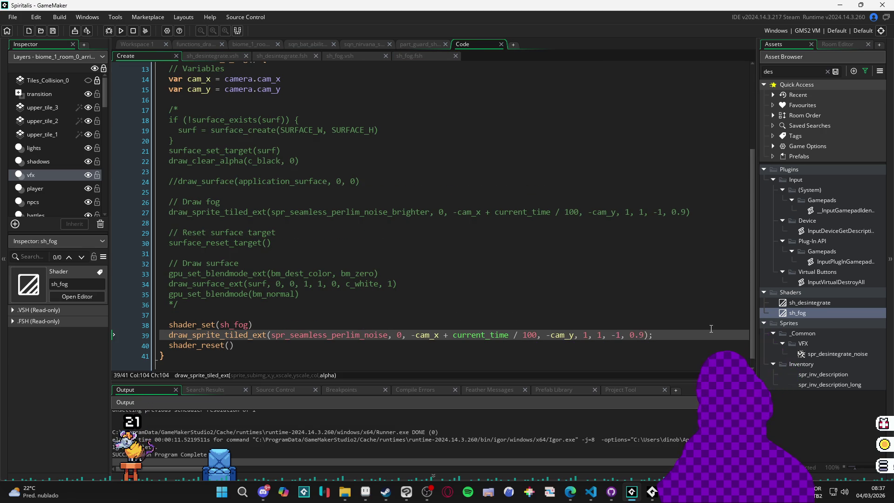
key("Left")
key("Left")
key("BackSpace")
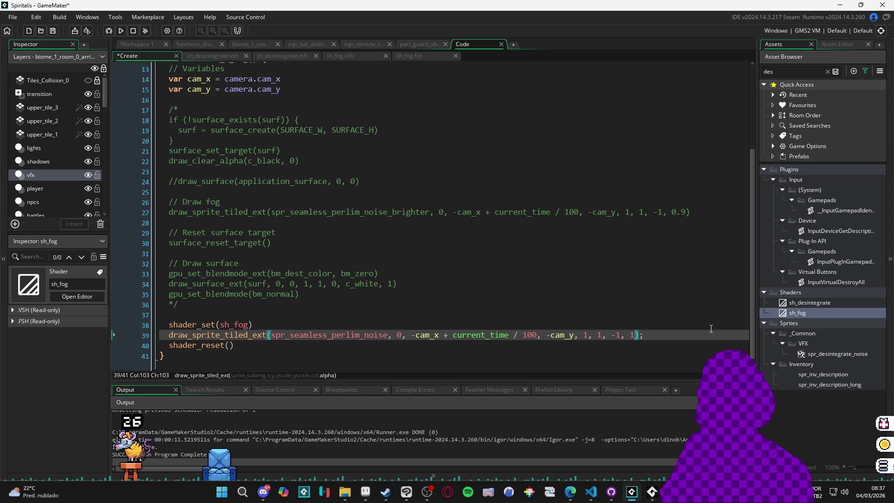
type(".0")
key("ctrl+s")
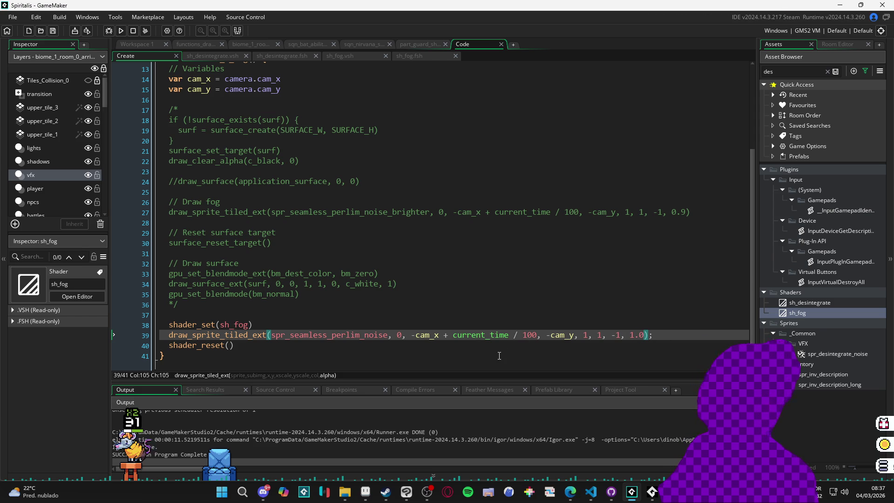
key("F5")
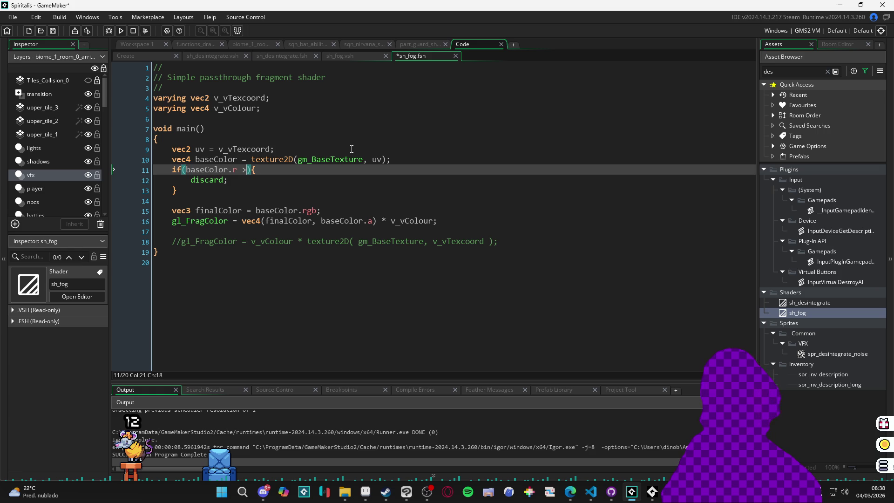
Complete the sh_fog condition as baseColor.r > 0.5 and run the game with F5.
type(" 0.5")
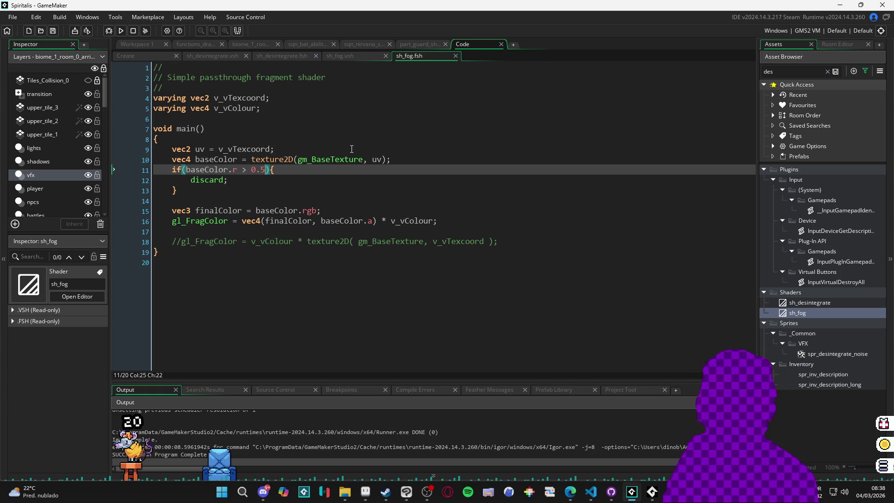
key("F5")
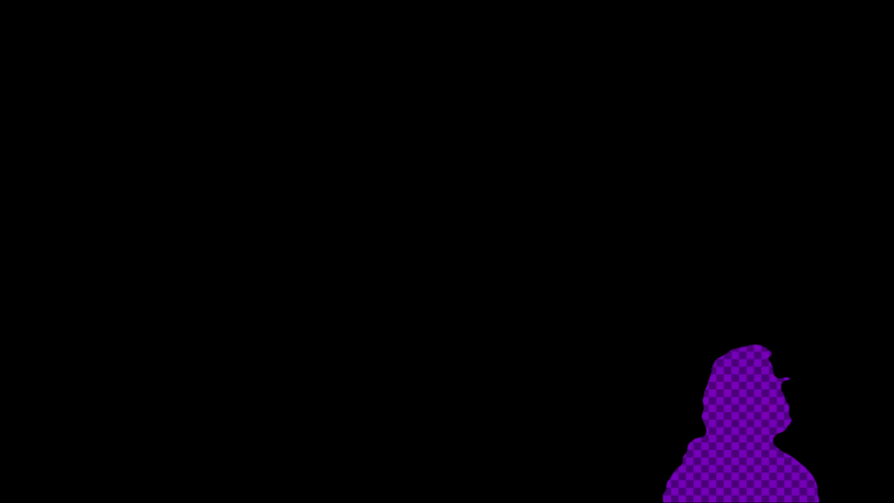
Preview the fog, change the discard threshold from 0.3 to 0.8, rerun, then close the game.
key("F5")
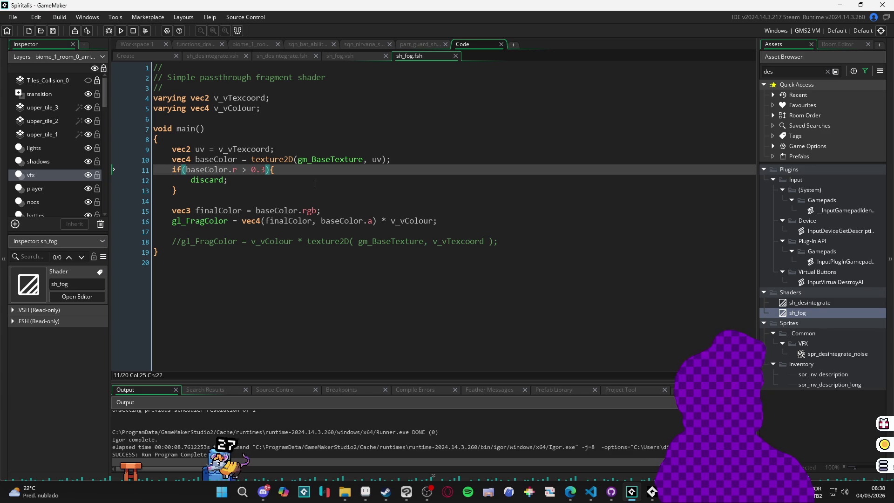
key("BackSpace")
type("8")
key("F5")
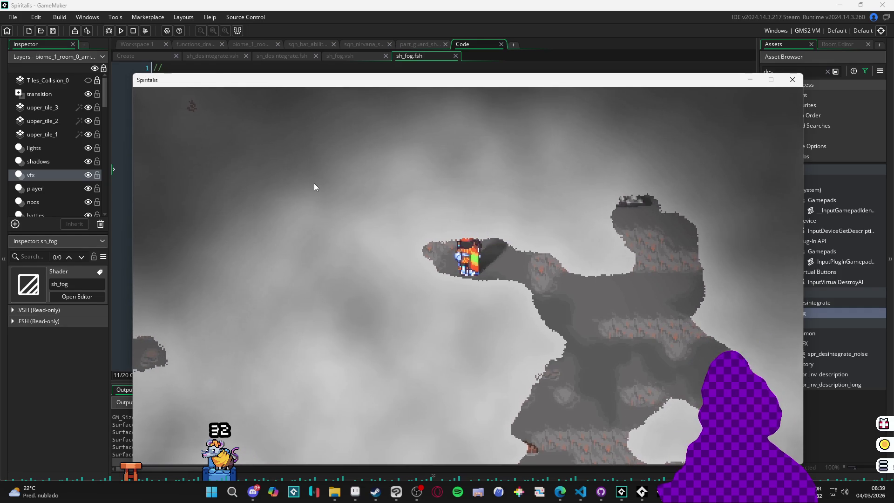
left_click(787, 84)
type("baseColor.a =")
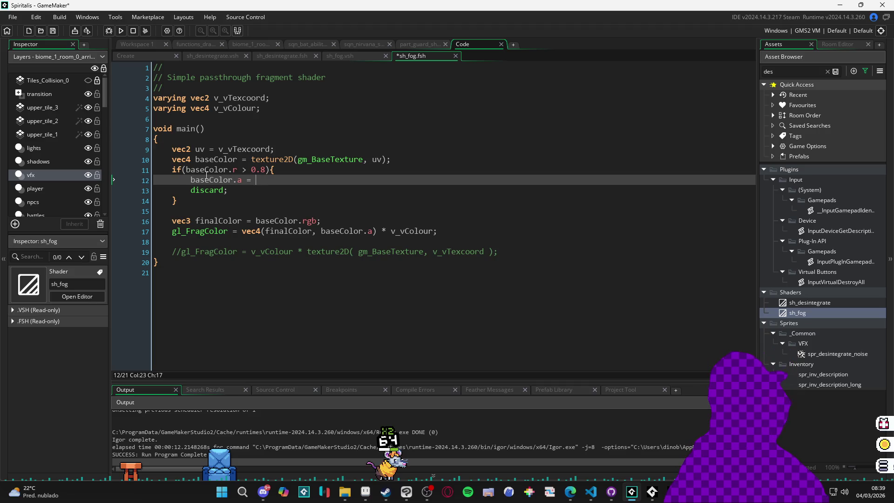
In the first if-block, set the alpha to 0.50 and change its red threshold from 0.8 to 0.5.
type(".")
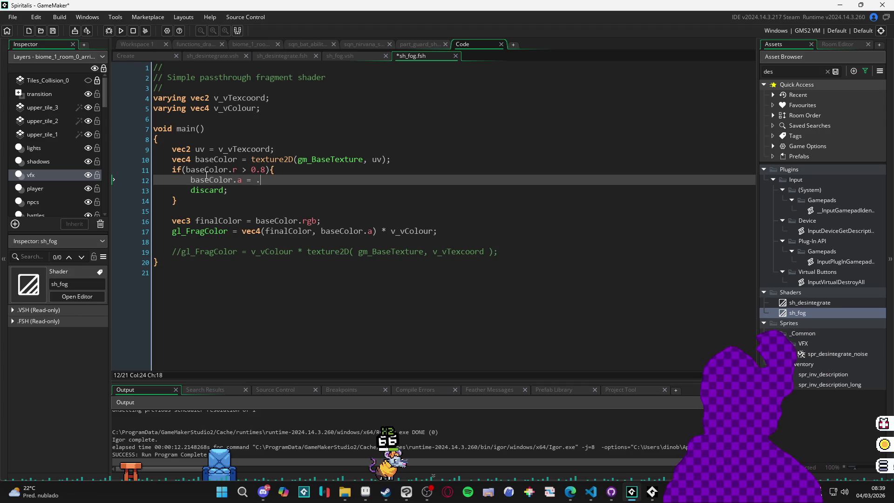
type("5")
type("0")
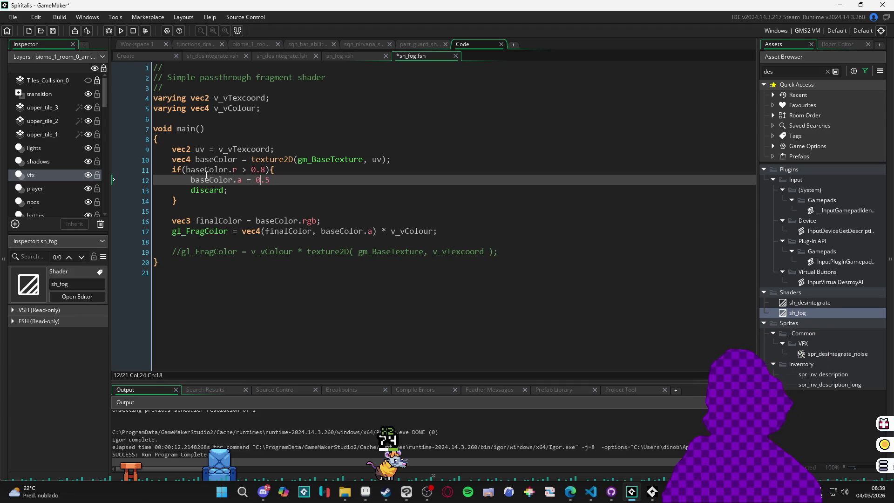
type(";")
key("ctrl+s")
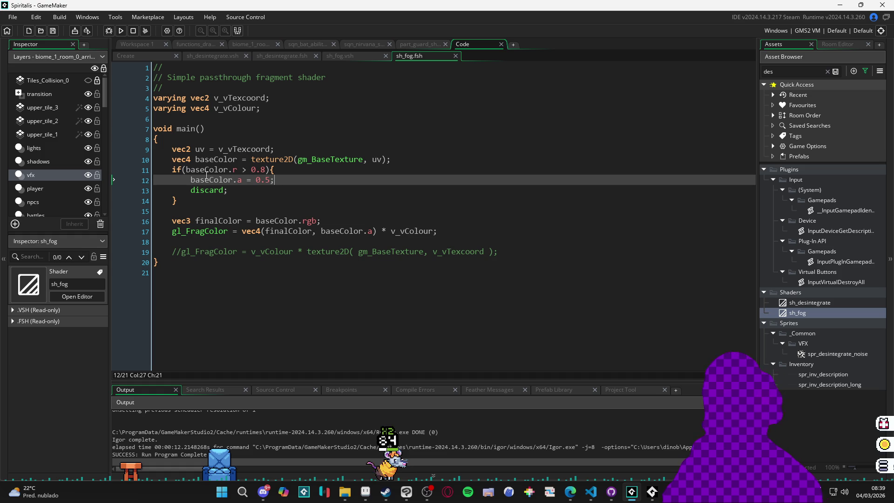
key("Up")
key("Left")
key("Left")
key("Left")
key("Right")
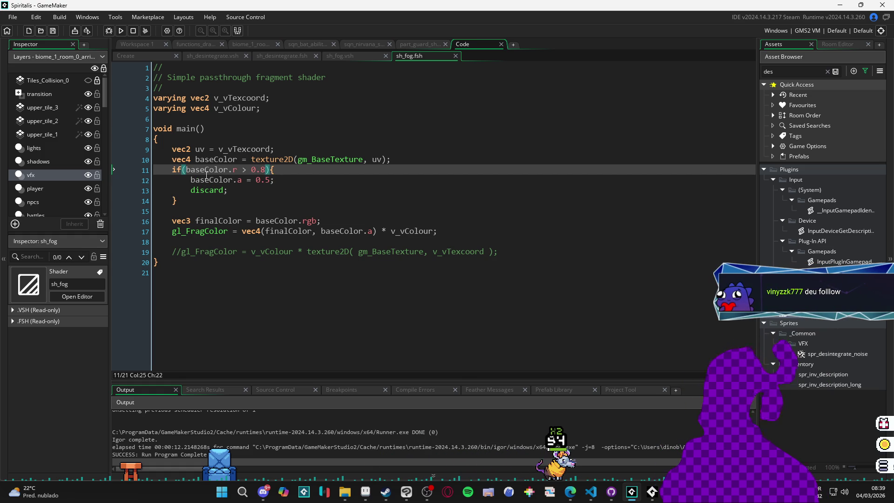
key("BackSpace")
type("5")
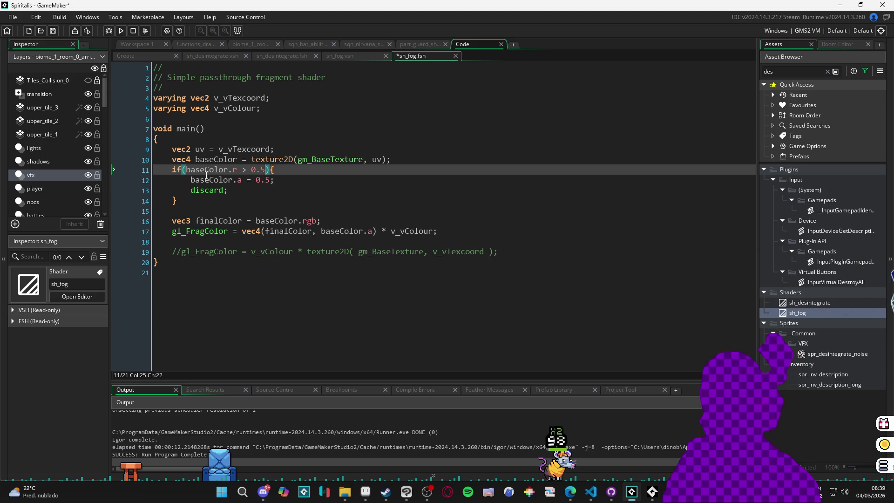
Duplicate the if-block below itself, separated by a blank line, with the copy's alpha set to 0.8.
key("Down")
key("Down")
key("Down")
key("shift+Up")
key("shift+Up")
key("shift+Up")
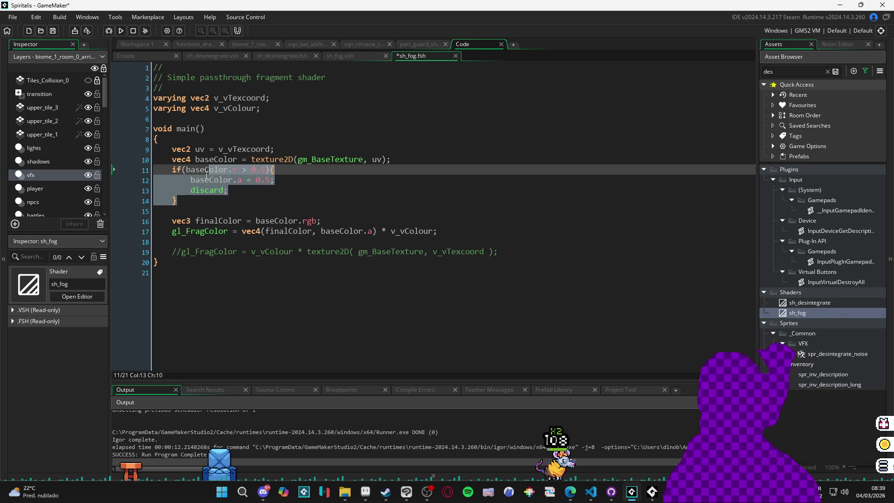
key("shift+Left")
key("shift+Left")
key("shift+Left")
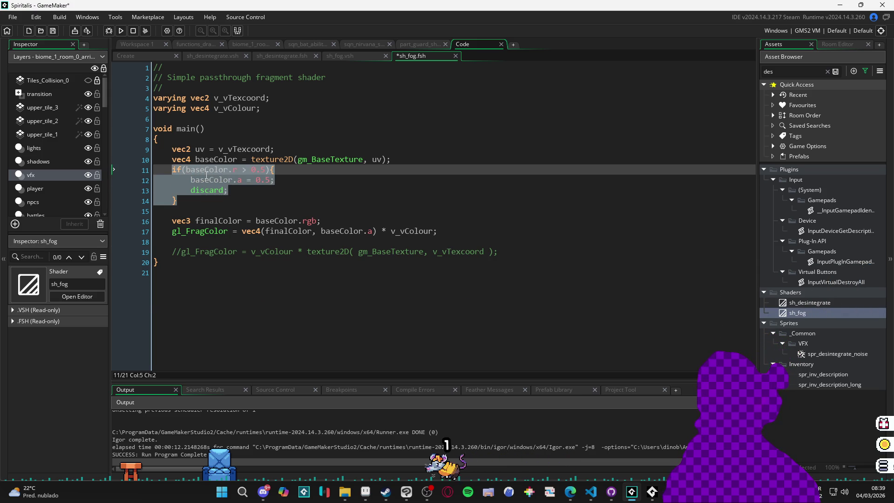
key("ctrl+d")
key("Up")
key("Up")
key("Up")
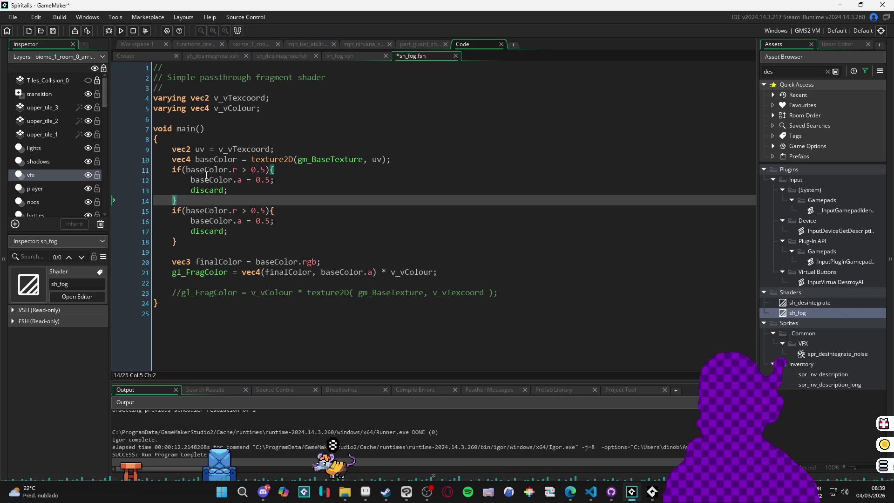
key("Return")
key("Down")
key("ctrl+Right")
key("ctrl+Right")
key("ctrl+Right")
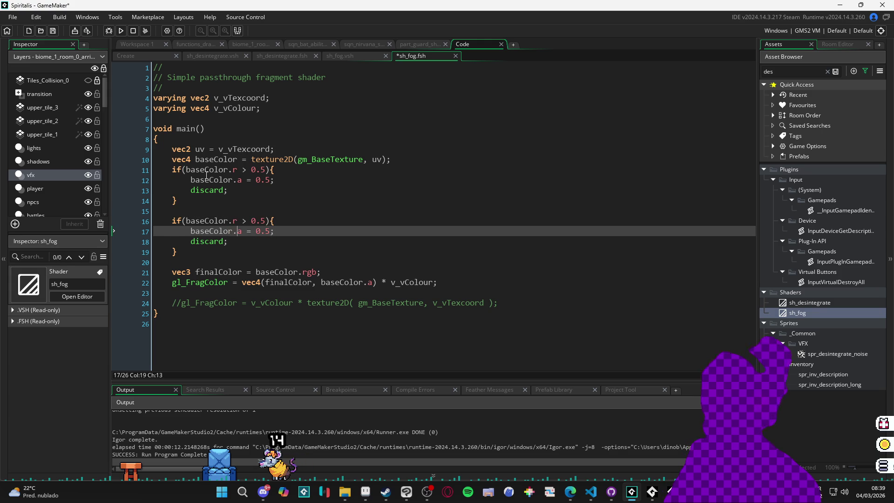
key("Right")
key("Right")
key("Right")
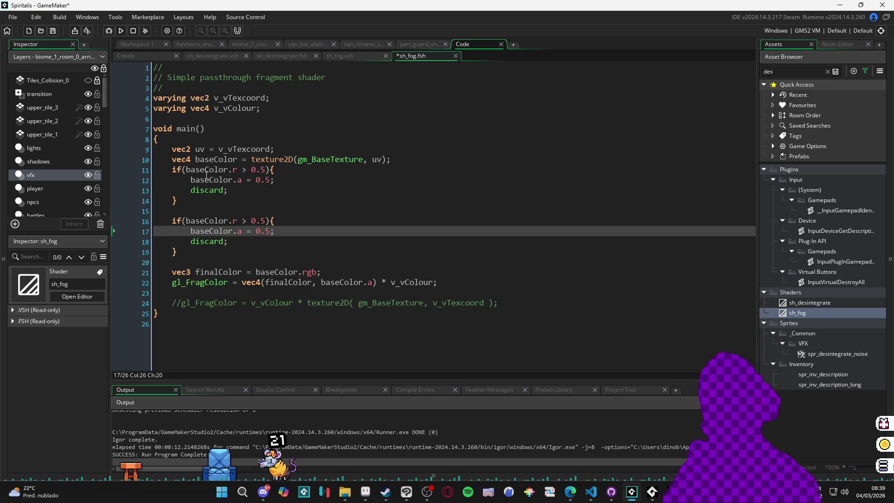
key("BackSpace")
type("8")
Delete the discard lines from both if-blocks.
key("Up")
key("Up")
key("Up")
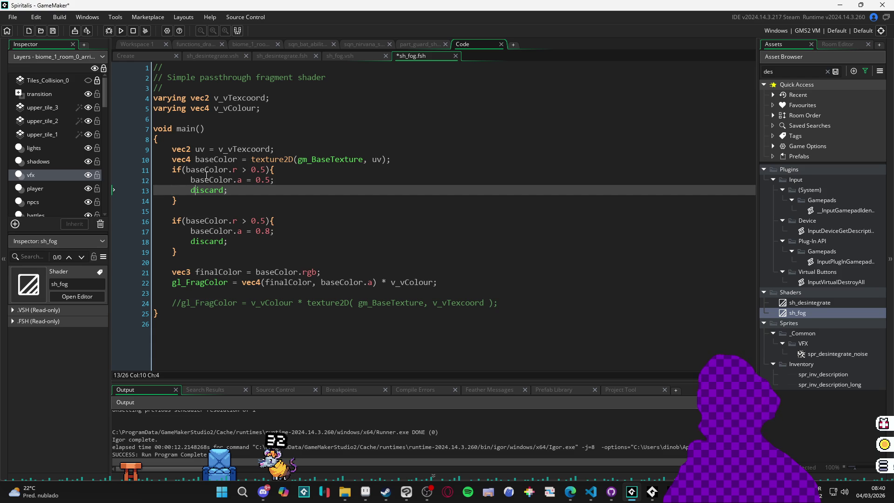
key("shift+End")
key("BackSpace")
key("BackSpace")
key("BackSpace")
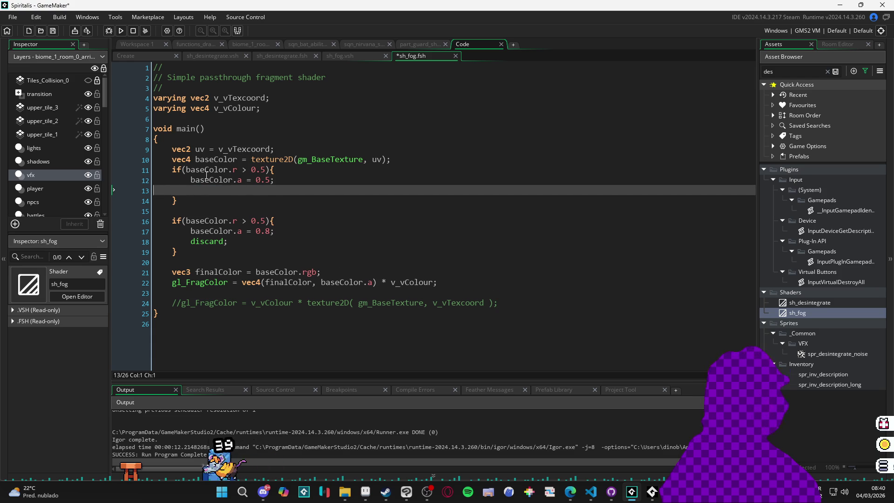
key("BackSpace")
key("Down")
key("Down")
key("Down")
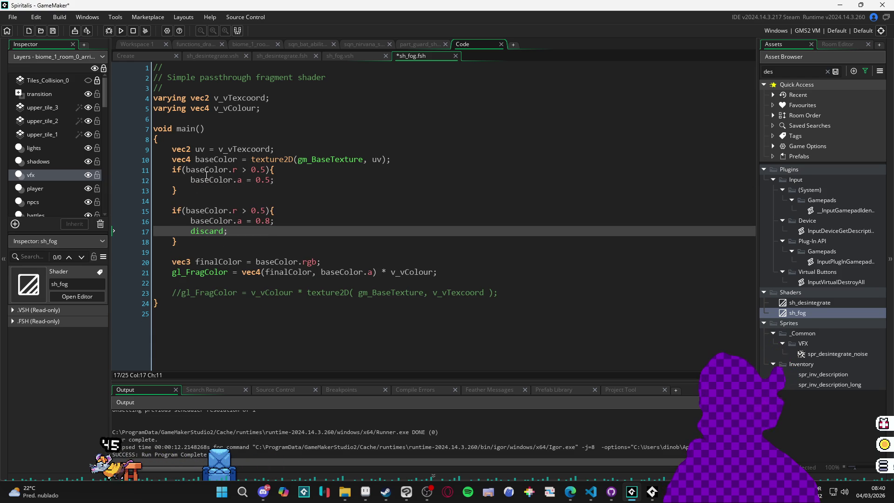
key("shift+Home")
key("BackSpace")
key("BackSpace")
key("Up")
Set the second block's red threshold to 0.8.
key("End")
key("Left")
key("Left")
key("Return")
key("BackSpace")
type("8")
key("BackSpace")
key("BackSpace")
key("BackSpace")
type("8")
Save and run the game to test both thresholds, then close the web browser.
key("F5")
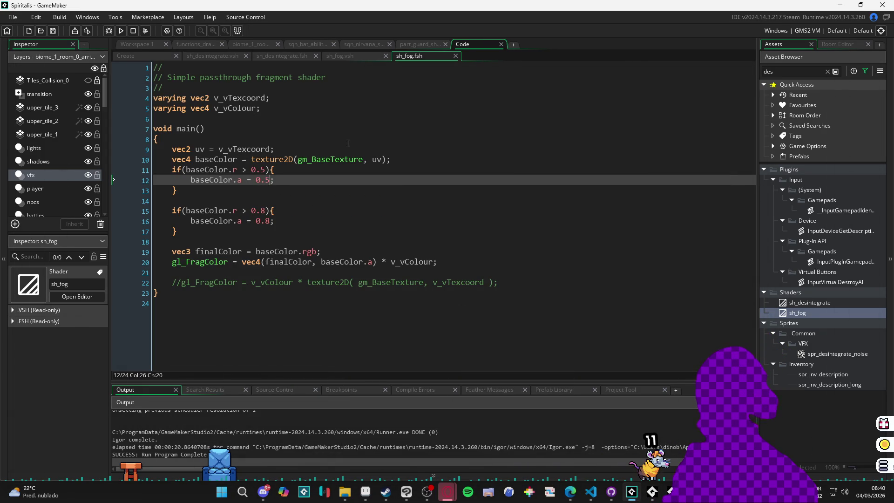
mouse_move(446, 491)
left_click(516, 452)
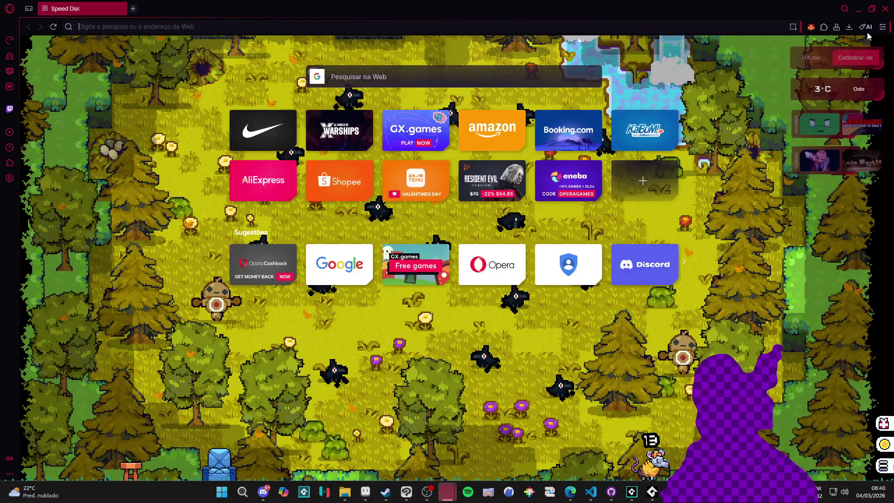
left_click(858, 8)
key("alt+Tab")
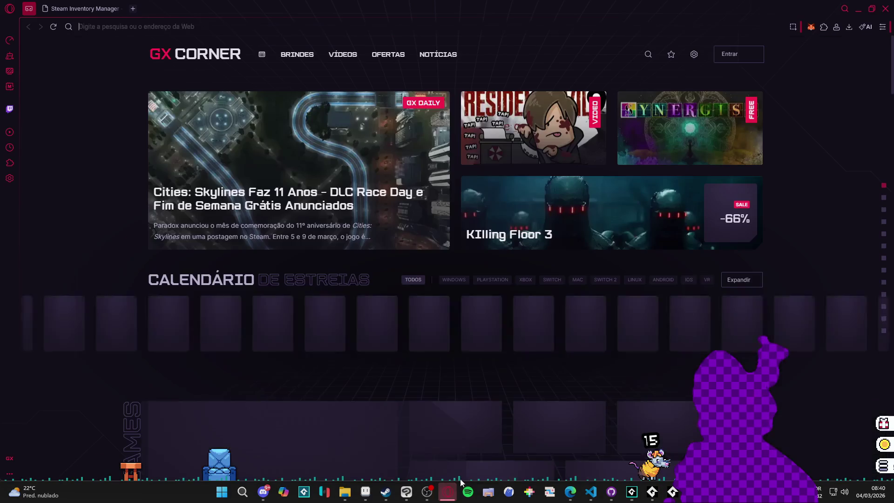
left_click(889, 10)
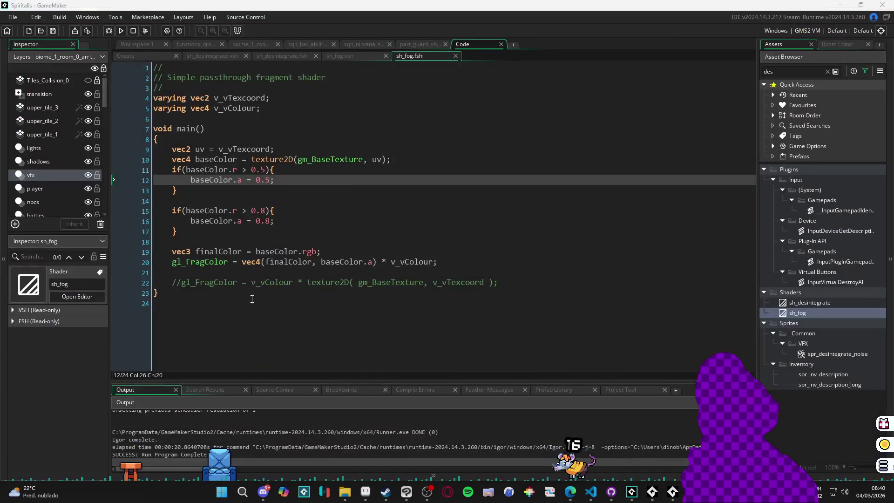
Change the second block's alpha to 0.0, add the missing '.' to fix the compile error, and rerun.
double_click(259, 180)
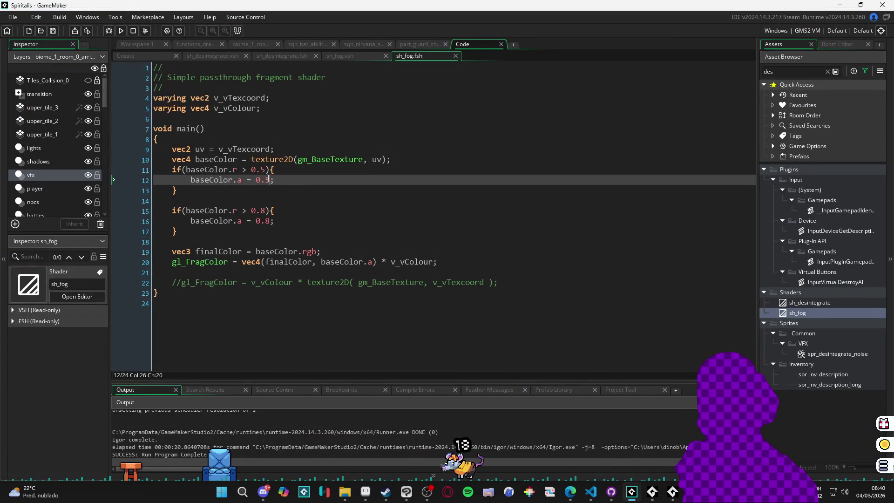
double_click(257, 221)
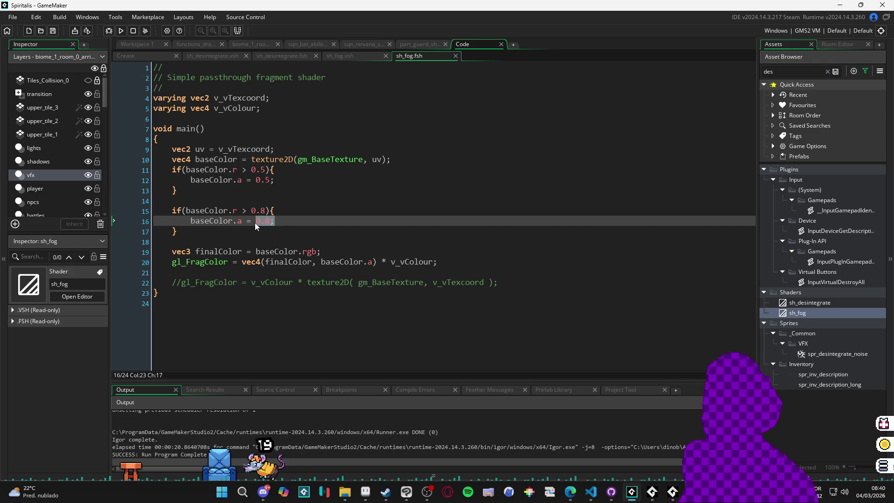
type("0")
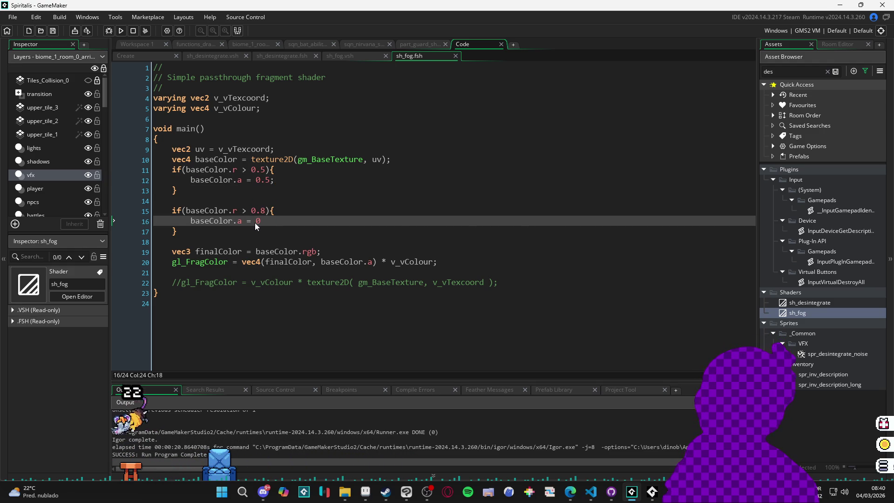
key("F5")
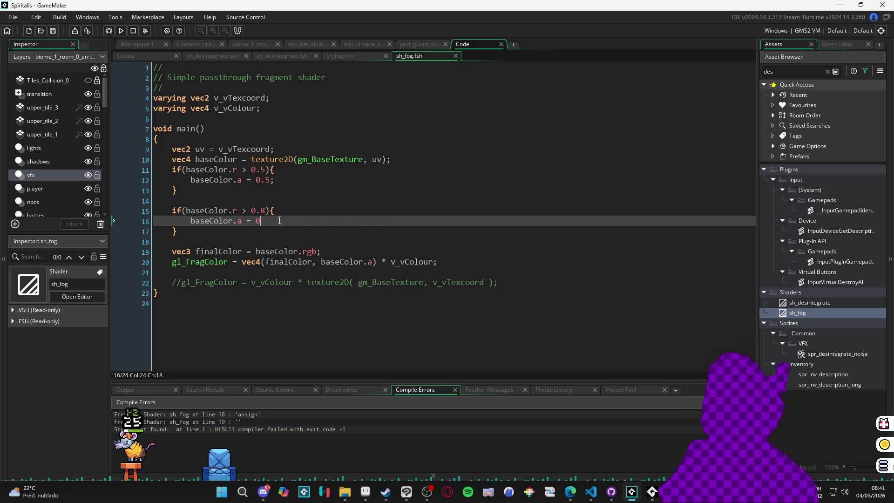
type(".0;")
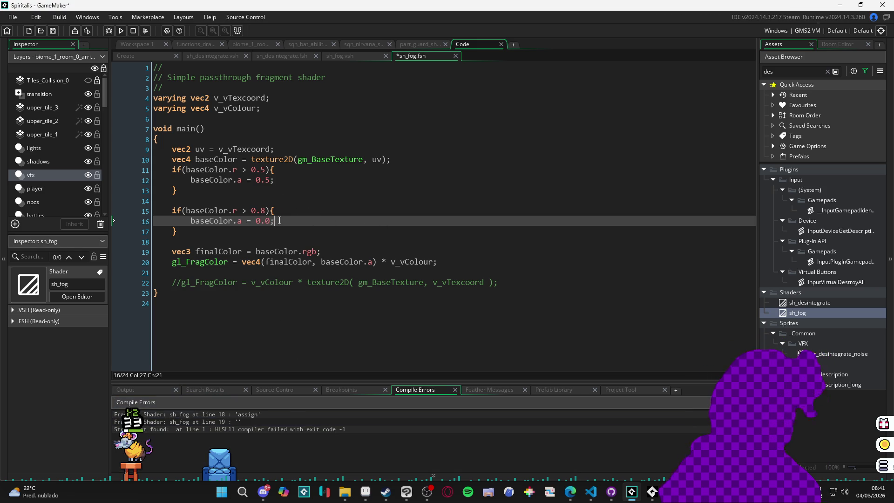
key("F5")
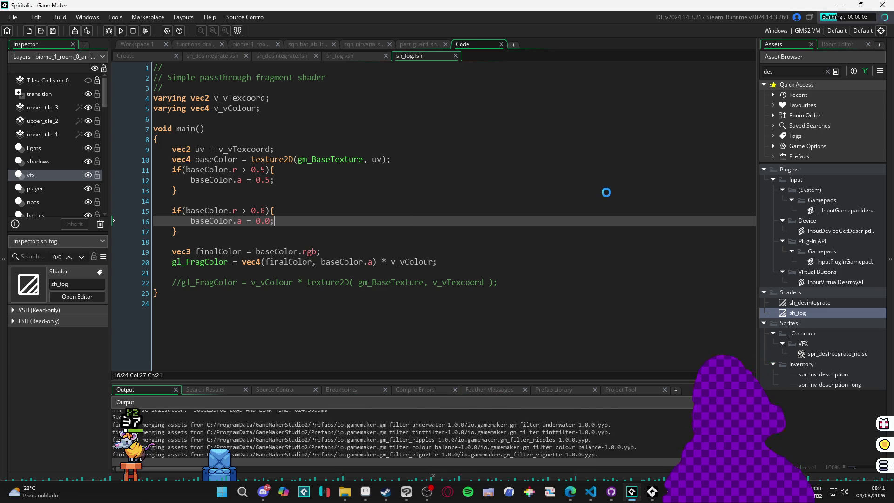
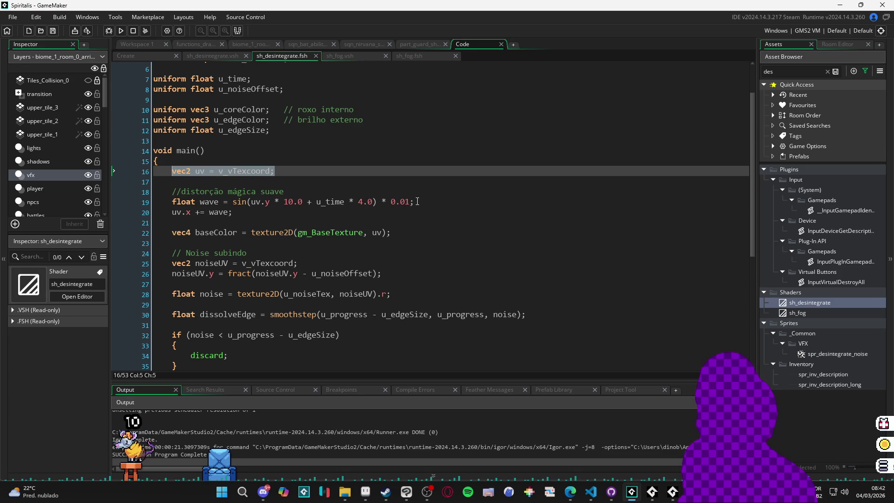
Copy the wave distortion lines from sh_desintegrate into the start of sh_fog's main().
scroll(416, 200, "up", 1)
scroll(415, 201, "up", 1)
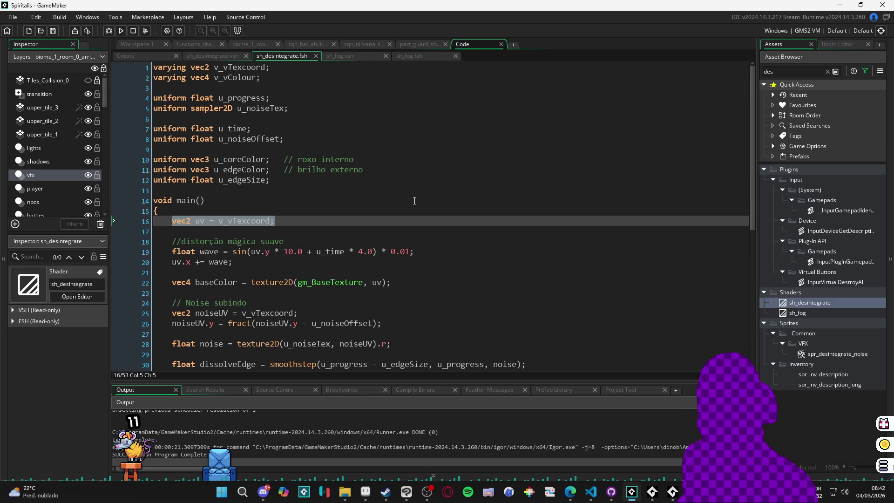
scroll(416, 200, "down", 1)
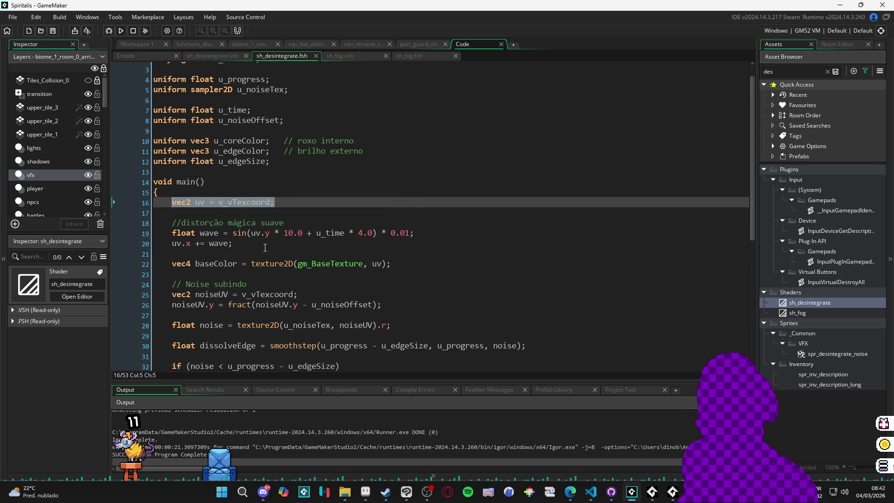
left_click_drag(173, 222, 249, 245)
key("ctrl+c")
double_click(800, 313)
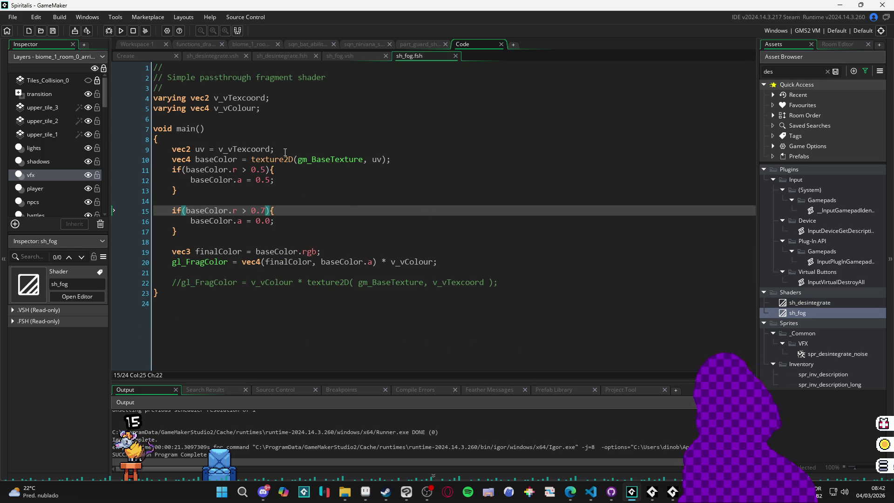
left_click(272, 135)
key("Return")
key("Return")
key("Return")
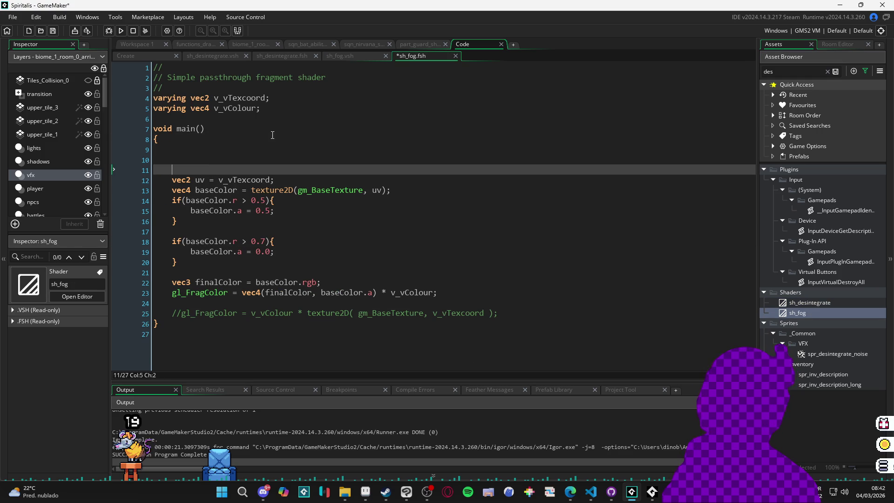
key("Up")
key("ctrl+v")
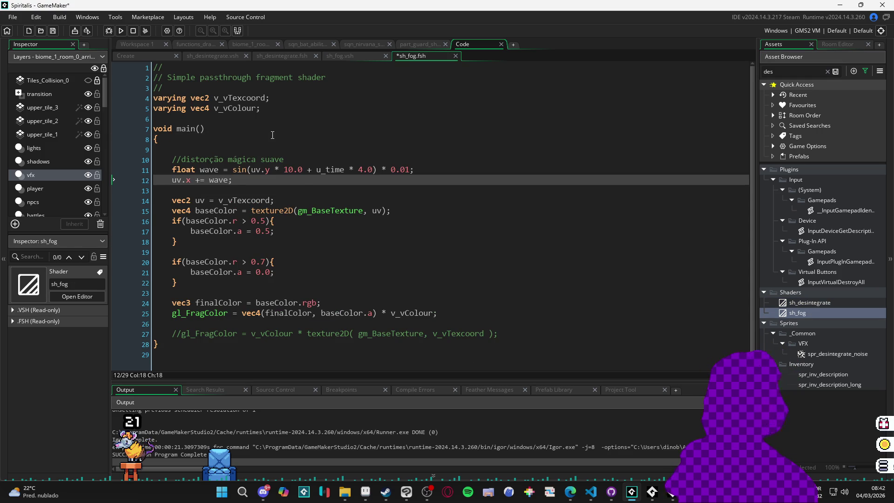
Add the uniform float u_time declaration after the varying declarations in sh_fog.
double_click(837, 302)
left_click_drag(251, 110, 147, 107)
key("ctrl+c")
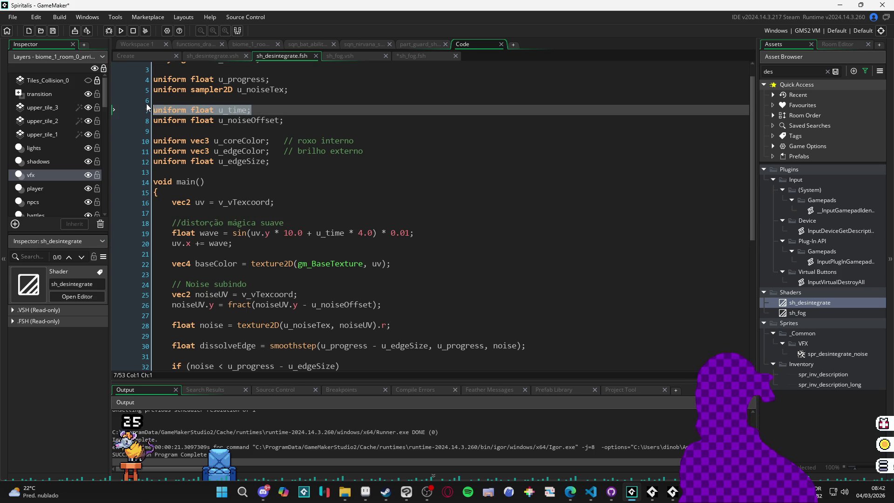
double_click(825, 316)
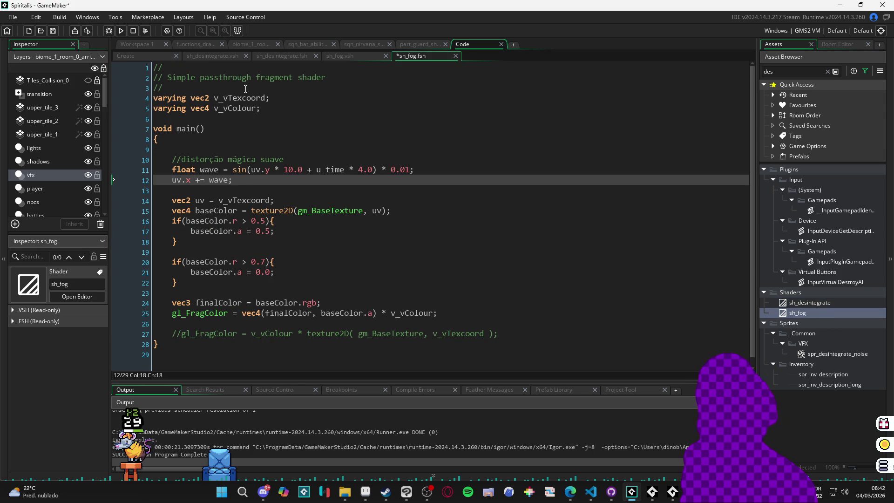
left_click(245, 88)
key("Return")
key("ctrl+v")
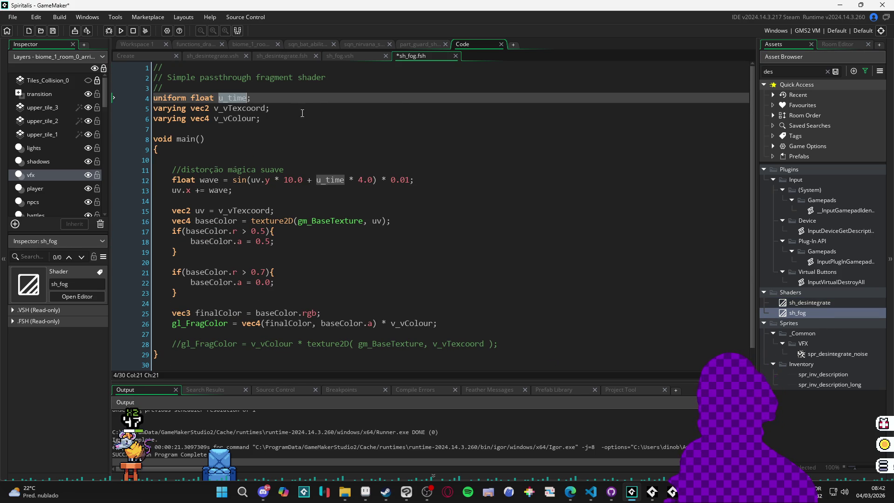
key("ctrl+shift+f")
List all u_time matches project-wide and select obj_bat_battler's Draw line setting u_time.
left_click(240, 125)
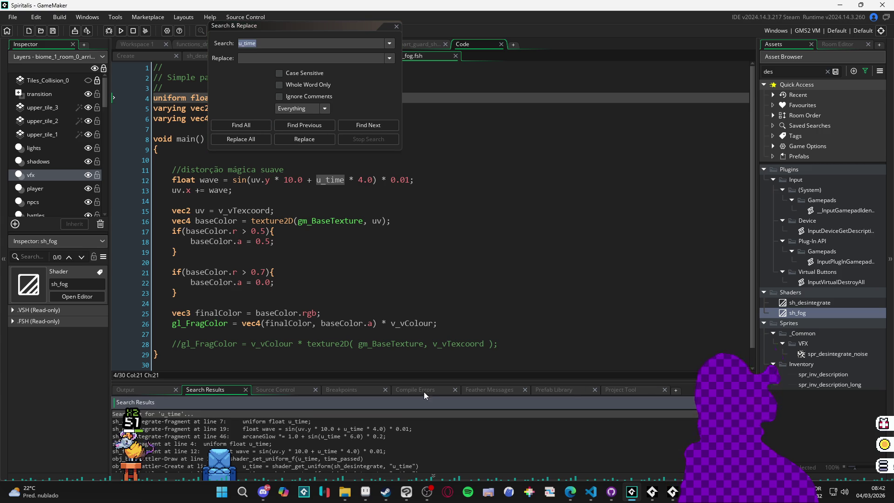
left_click_drag(436, 384, 458, 232)
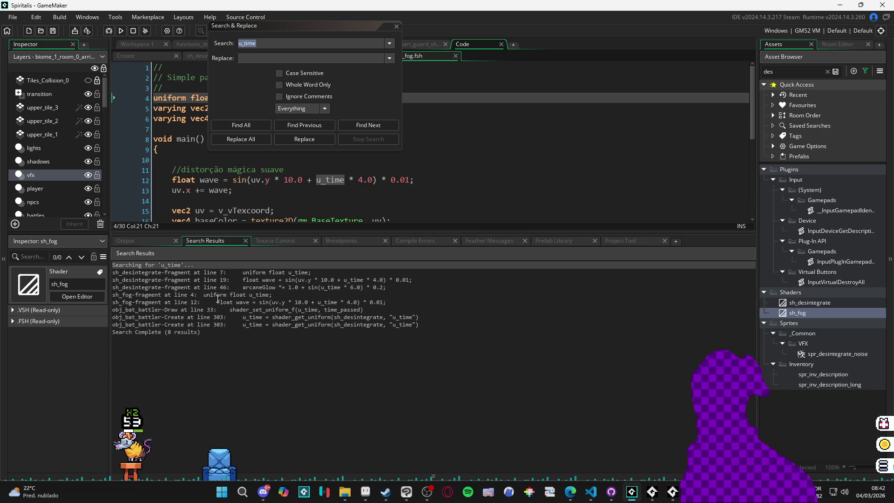
double_click(276, 309)
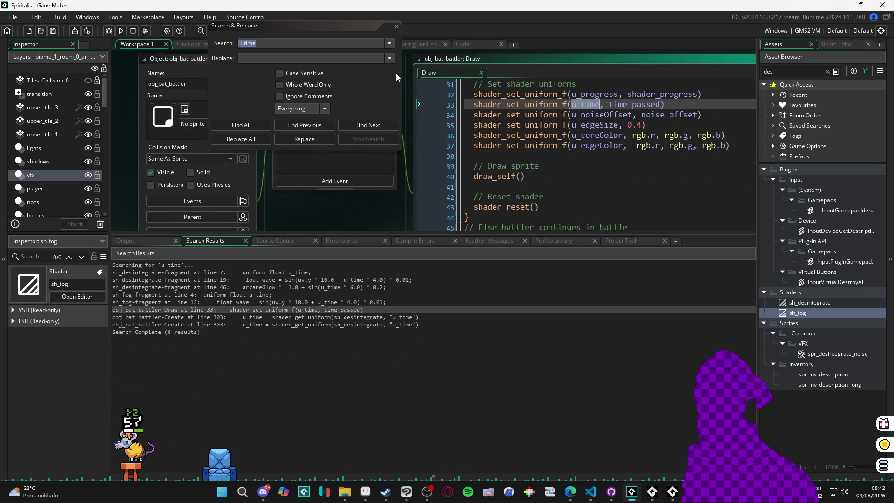
left_click(396, 26)
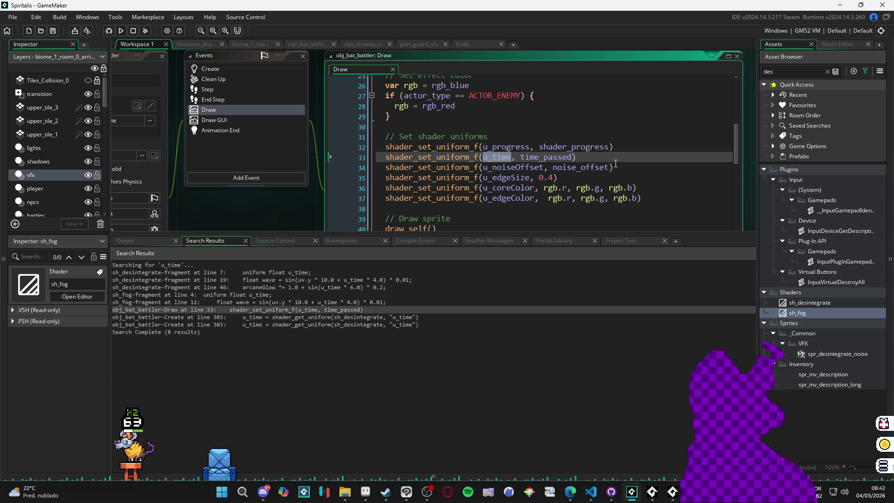
left_click_drag(576, 156, 376, 161)
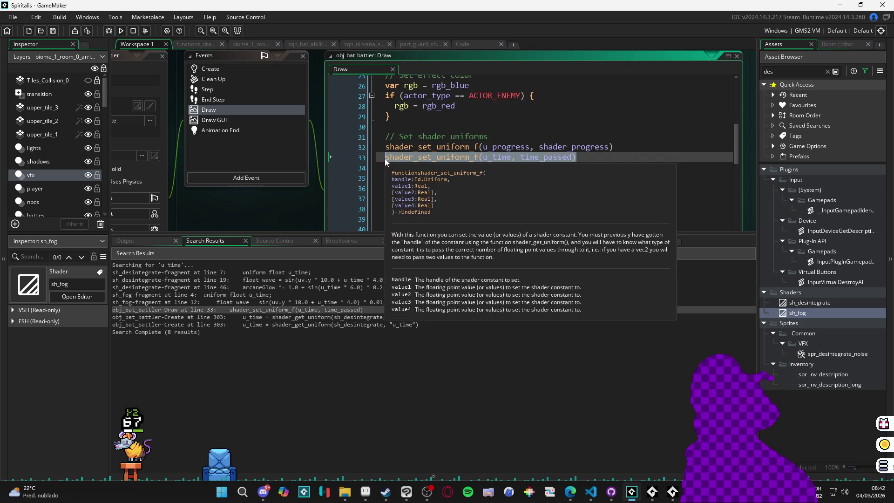
scroll(488, 155, "up", 8)
scroll(512, 149, "up", 1)
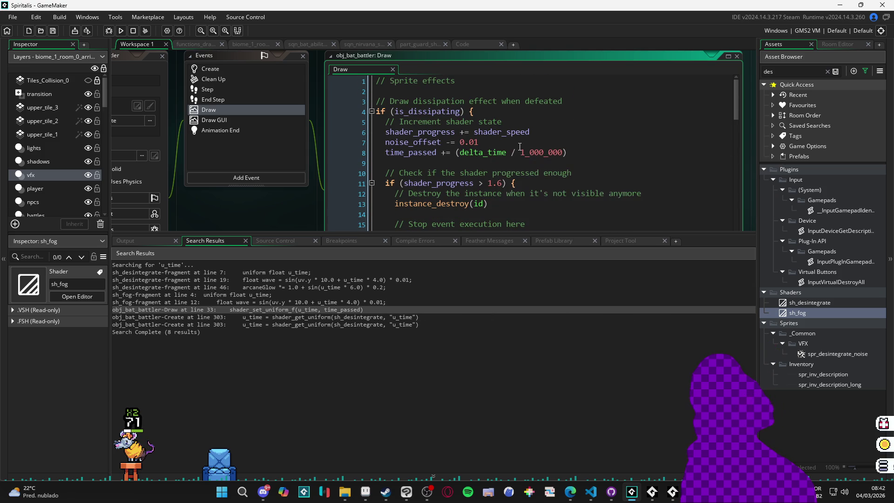
scroll(624, 175, "down", 8)
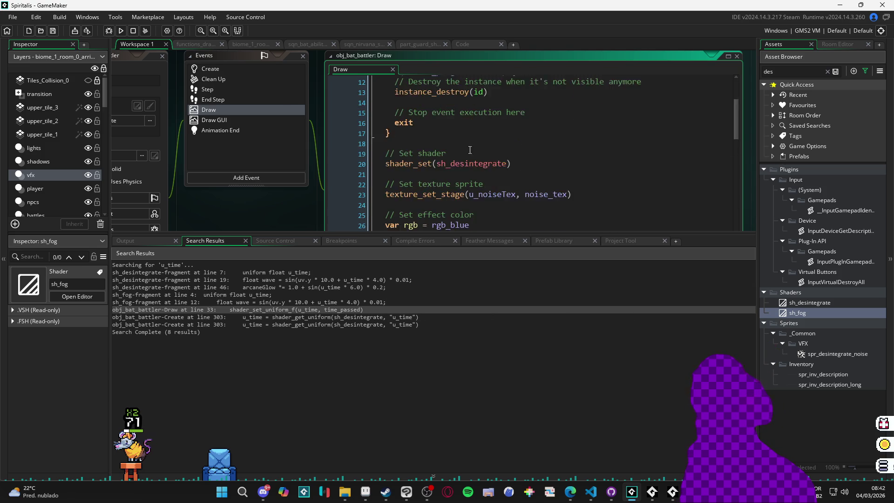
scroll(624, 174, "up", 4)
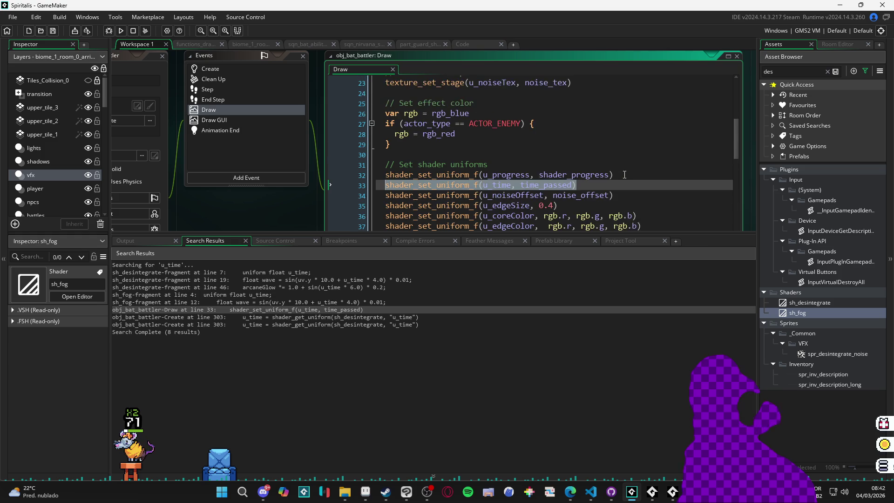
Find the u_time uniform handle line in the battler's Create event, then open biome_1_room_0_arrival.
left_click(231, 69)
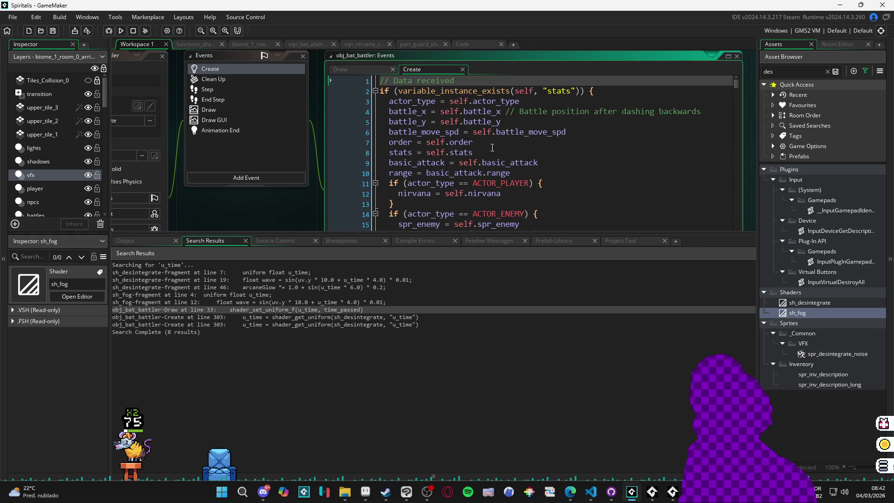
scroll(499, 144, "down", 5)
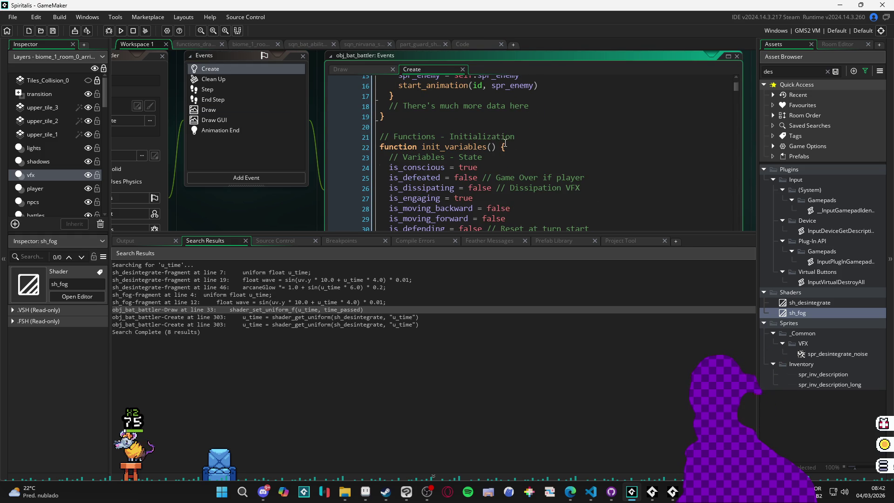
scroll(505, 143, "up", 5)
scroll(501, 124, "down", 10)
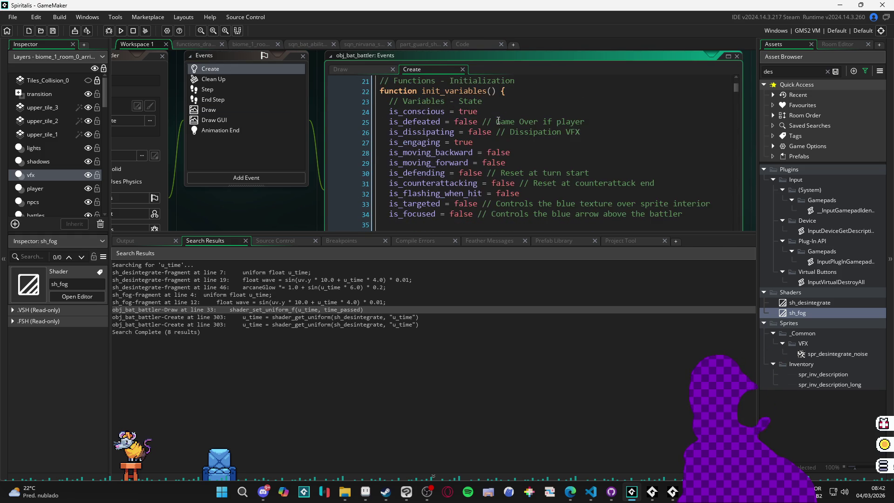
scroll(506, 122, "down", 4)
scroll(505, 117, "up", 11)
scroll(503, 114, "up", 4)
key("ctrl+f")
type("u_time")
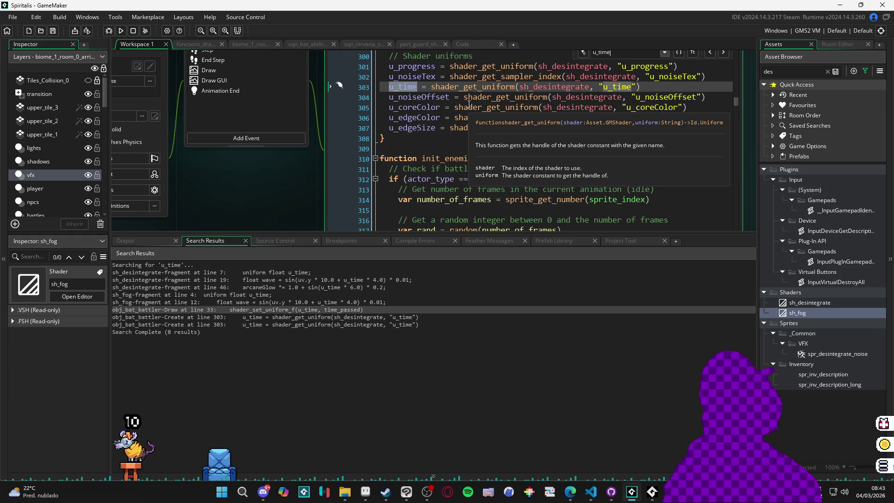
scroll(489, 107, "up", 4)
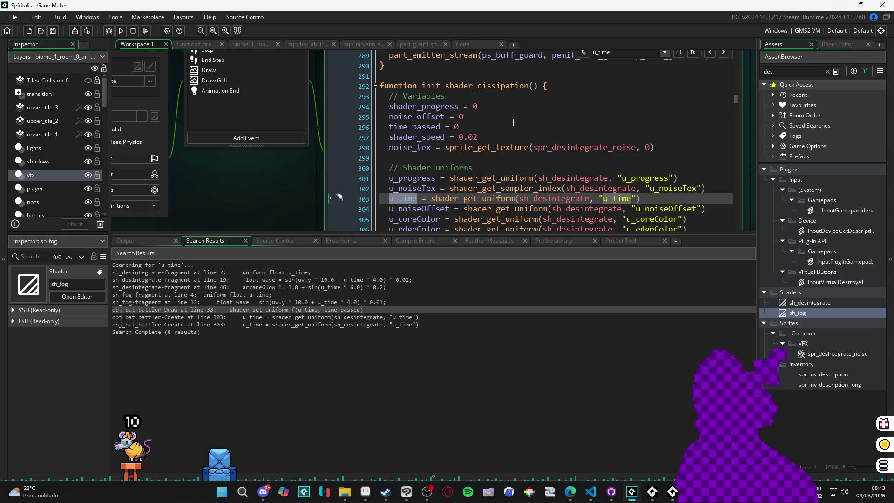
scroll(587, 108, "down", 2)
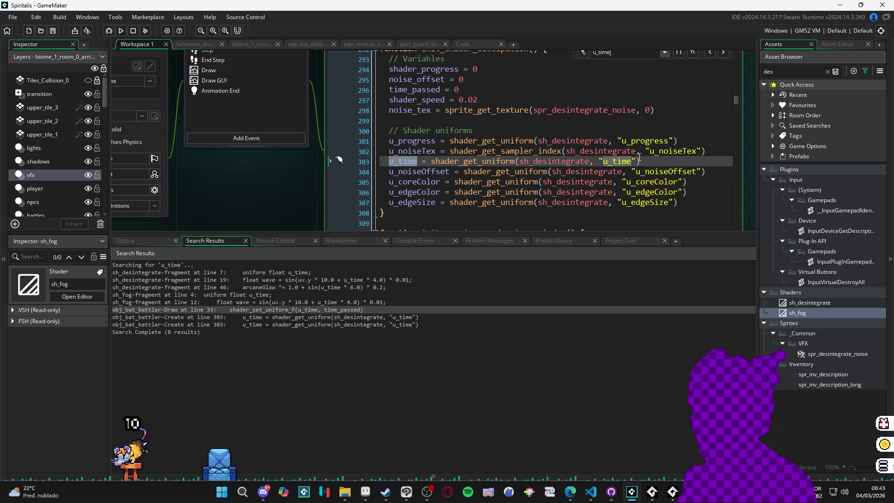
mouse_move(646, 161)
left_mouse_down()
mouse_move(419, 141)
mouse_move(389, 161)
left_mouse_up()
key("ctrl+c")
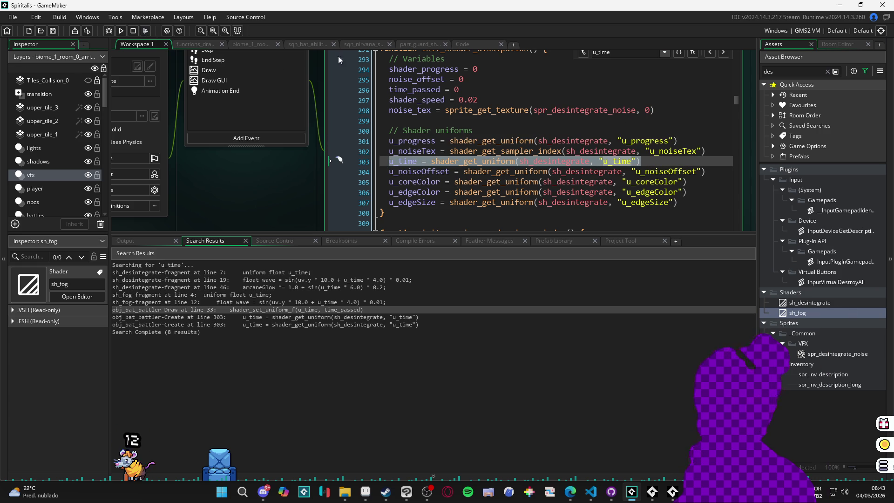
left_click(259, 44)
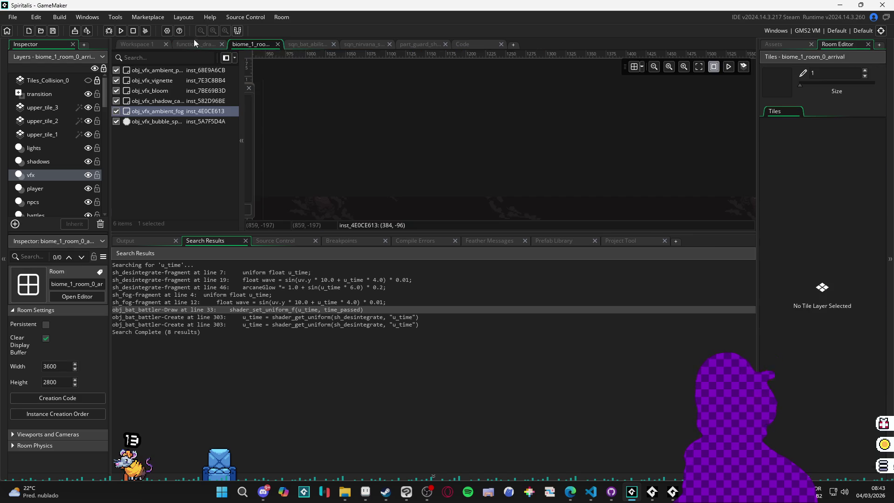
Paste the u_time uniform lookup line into the fog object's Create code, ending it with a semicolon.
left_click(194, 43)
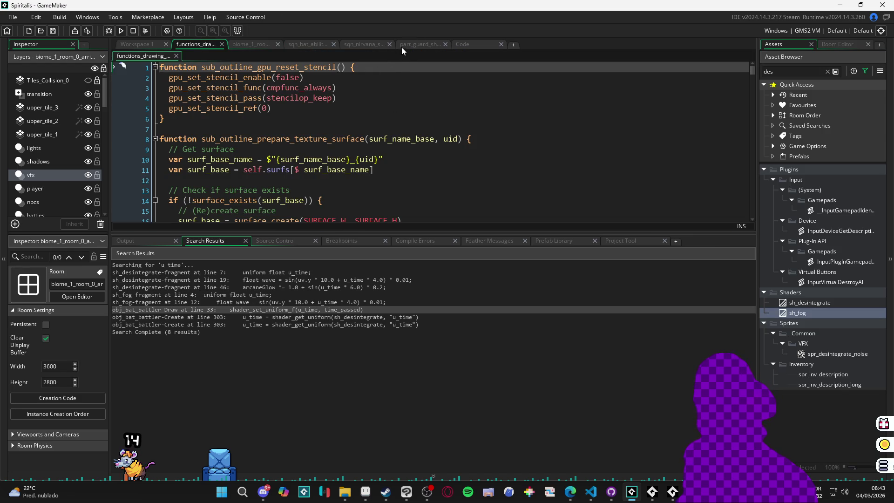
left_click(460, 43)
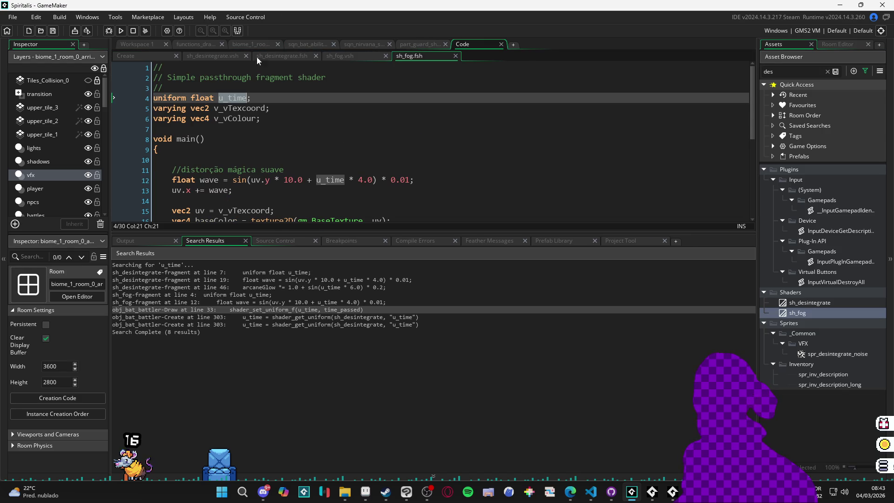
left_click(142, 55)
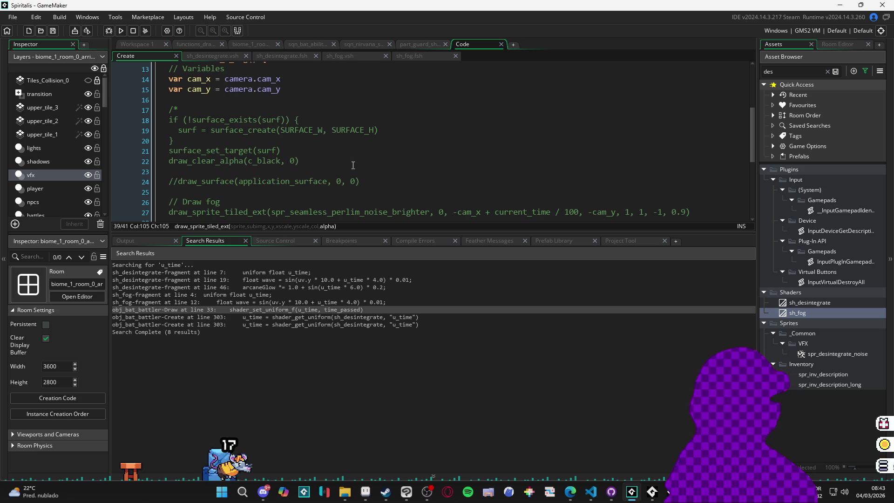
scroll(322, 168, "up", 4)
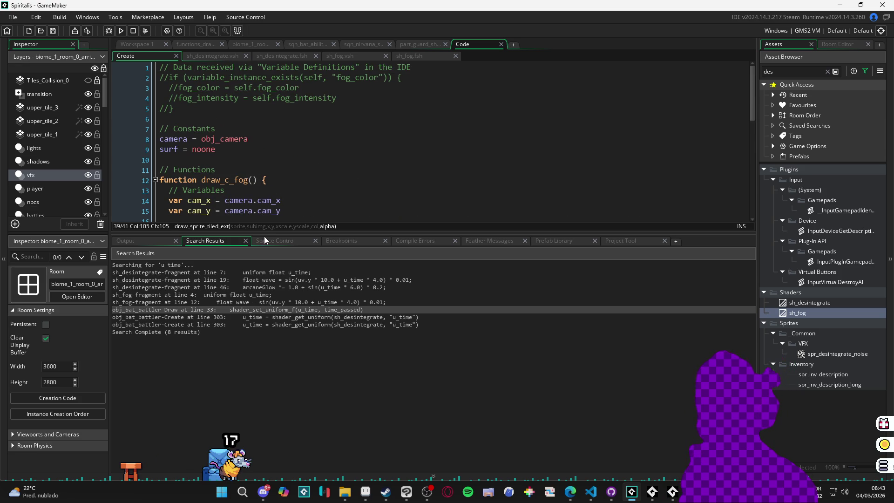
left_click_drag(264, 236, 264, 363)
left_click(280, 159)
key("ctrl+v")
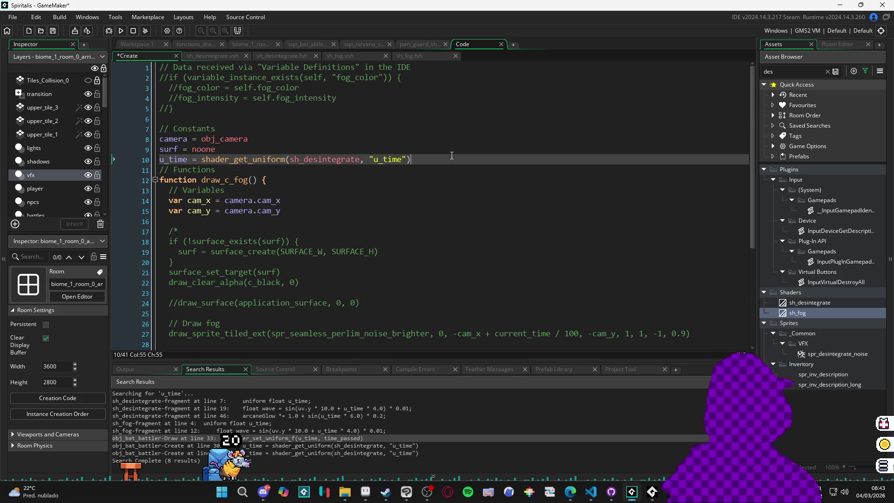
type(";")
key("Return")
scroll(451, 155, "down", 1)
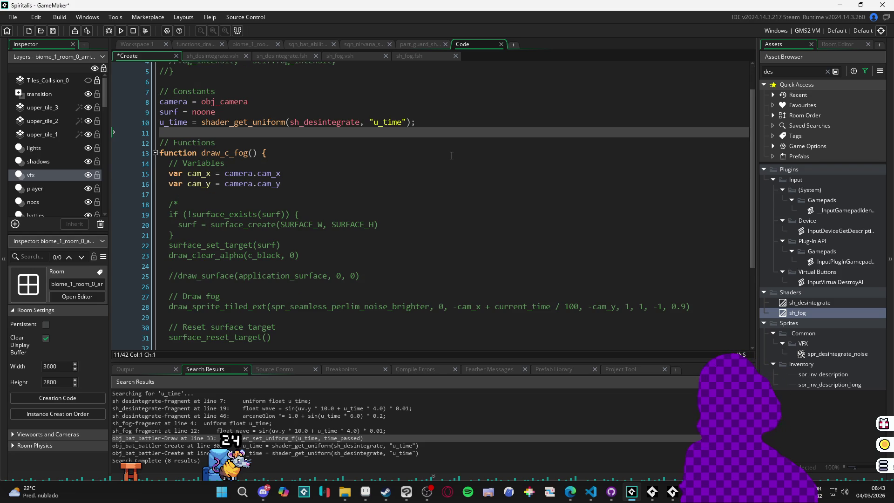
Copy shader_set_uniform_f(u_time, time_passed) from the bat battler's Draw event.
left_click(173, 123)
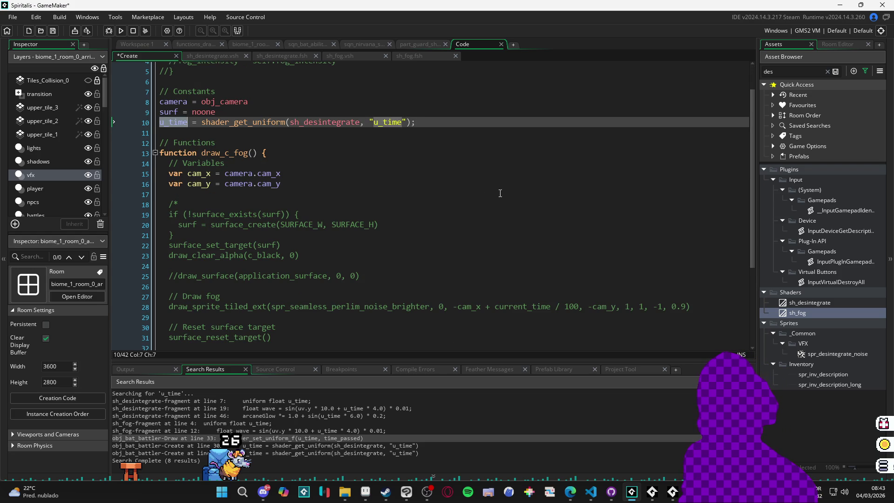
scroll(437, 174, "down", 3)
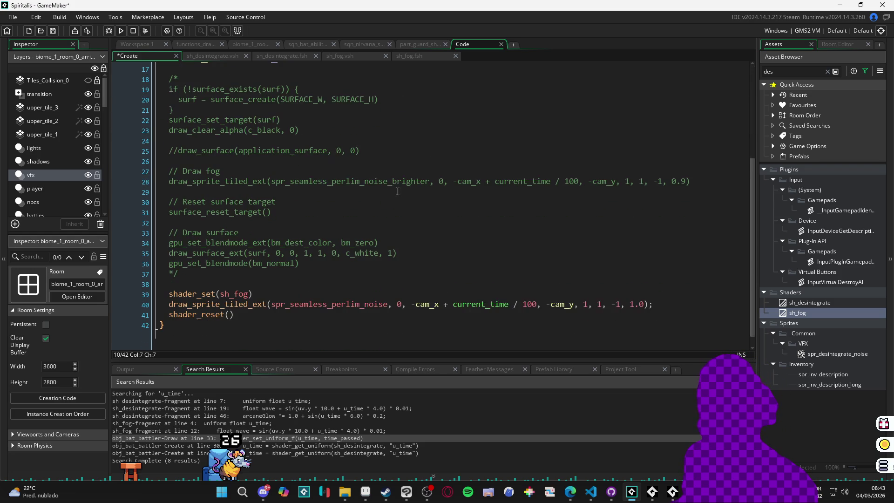
scroll(351, 300, "up", 4)
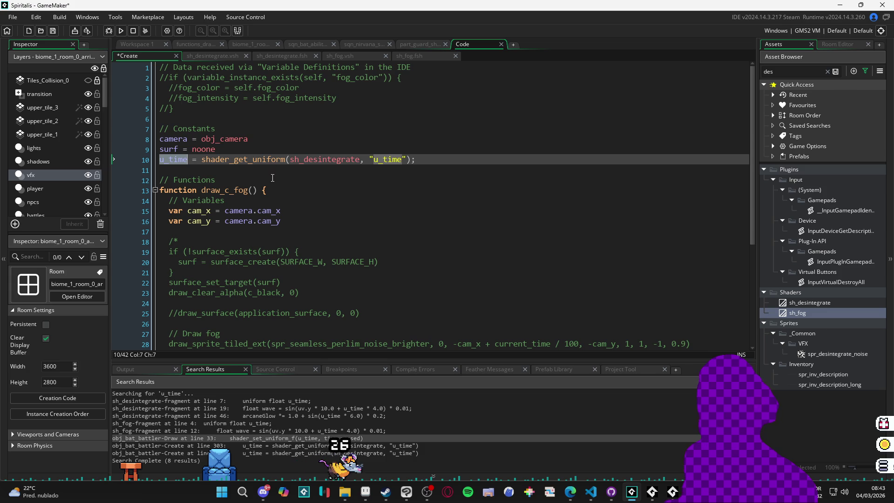
scroll(386, 240, "down", 1)
scroll(386, 240, "down", 4)
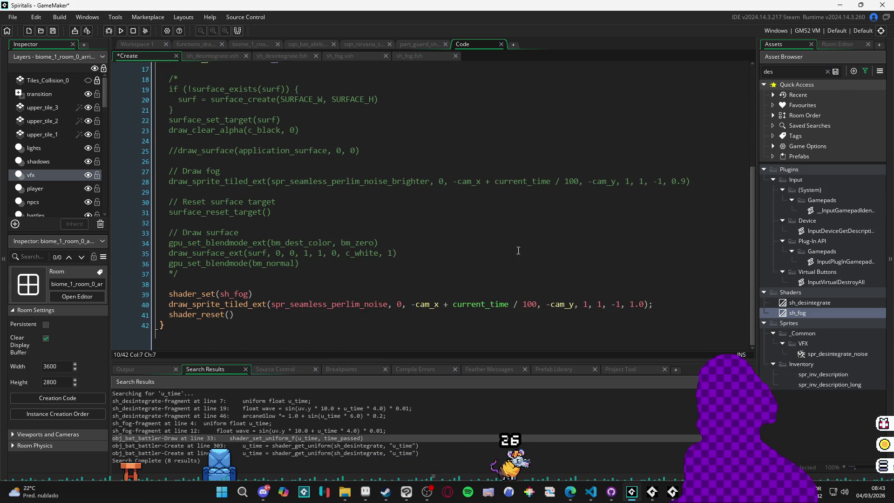
left_click(157, 47)
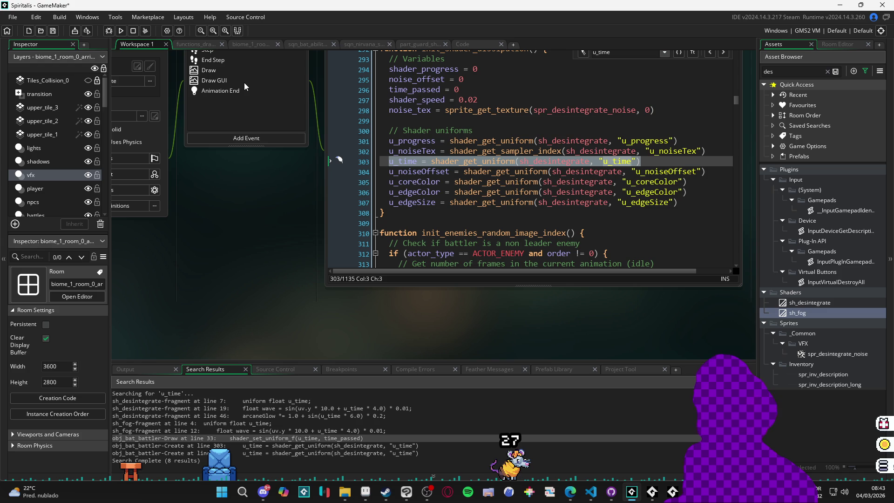
left_click(257, 71)
left_click(586, 204)
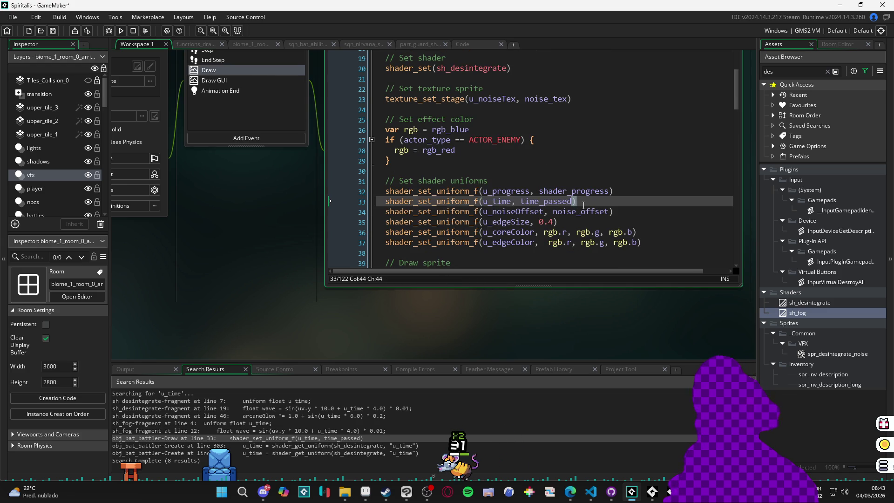
left_click_drag(586, 203, 385, 202)
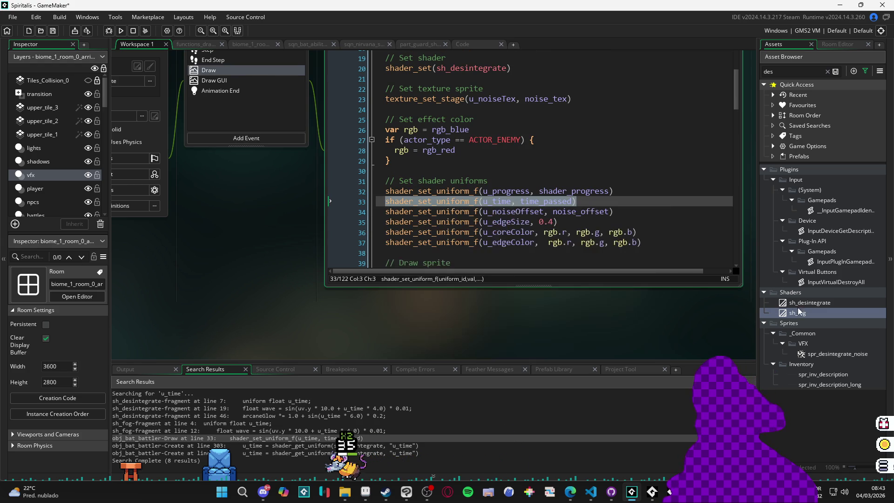
Place shader_set_uniform_f(u_time, time_passed) right after shader_set(sh_fog) in the fog Create code.
left_click(462, 44)
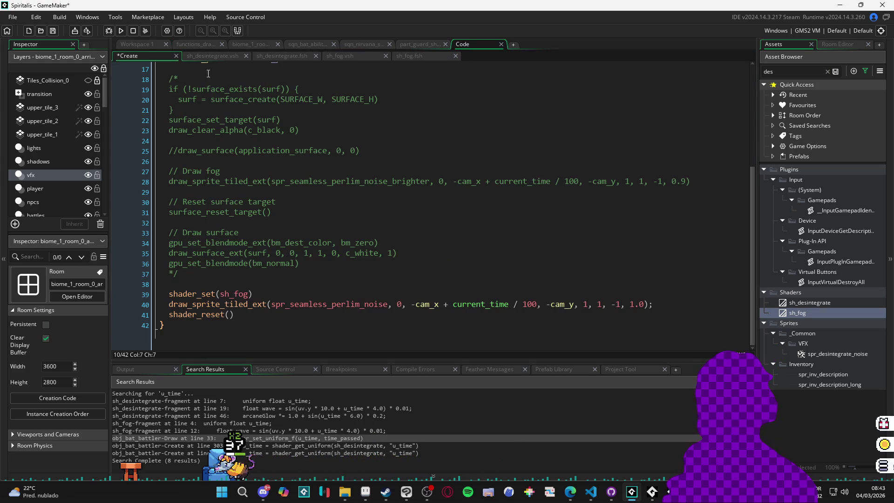
left_click(247, 282)
key("ctrl+v")
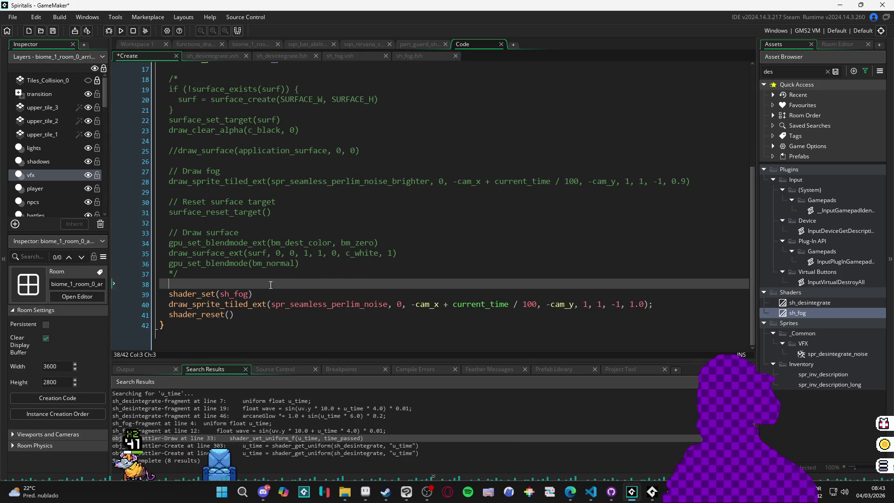
left_click_drag(359, 283, 167, 283)
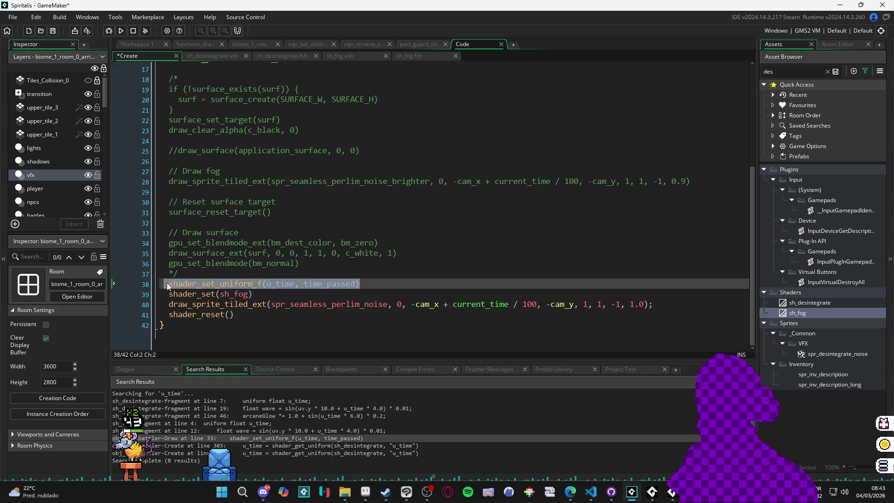
key("ctrl+x")
left_click(268, 294)
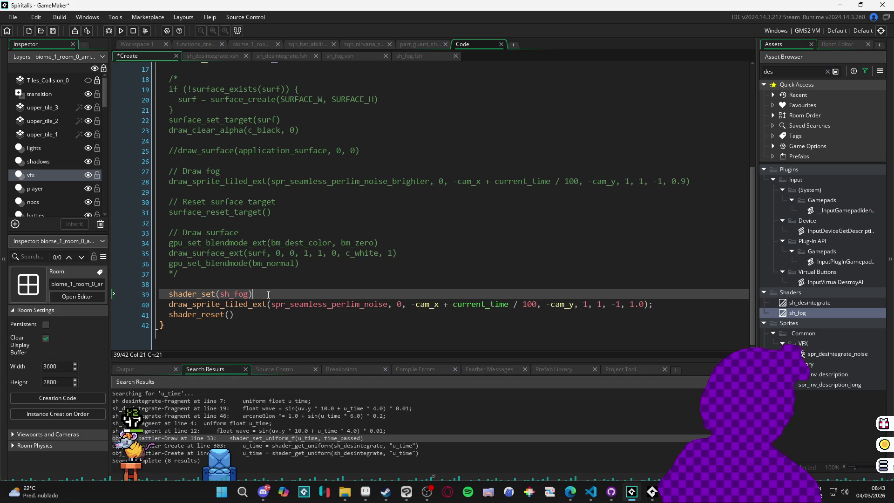
key("Return")
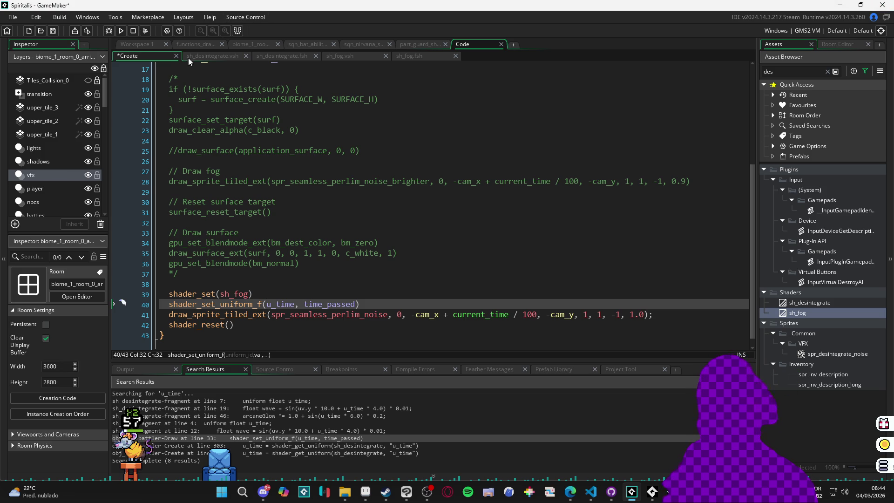
left_click(140, 43)
left_click(240, 158)
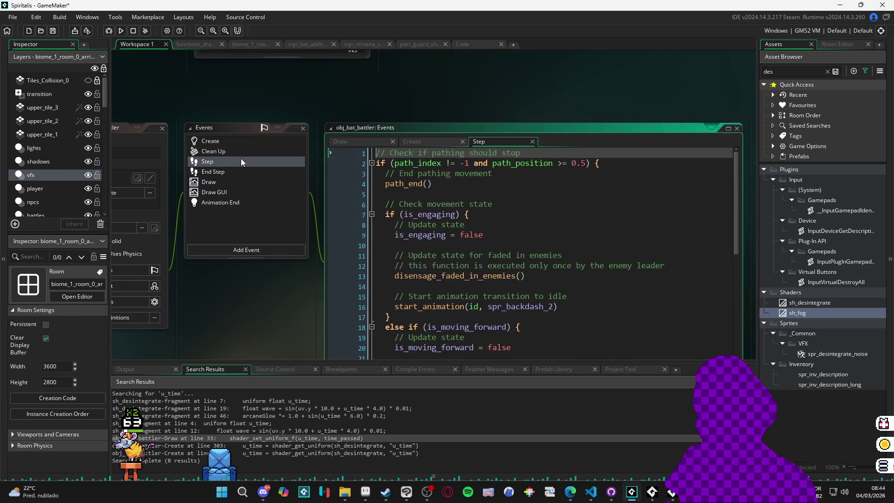
Search the battler's Step, End Step and Create events for the time_passed += increment.
scroll(482, 206, "down", 5)
scroll(489, 198, "down", 5)
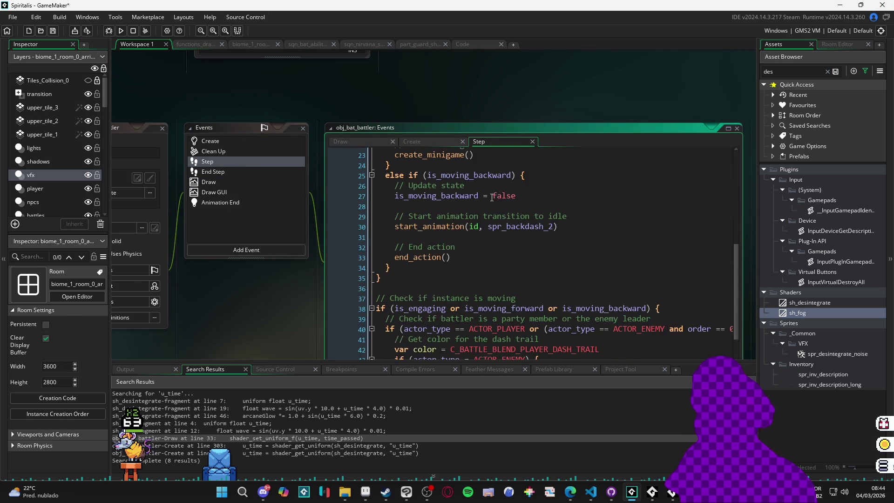
left_click(255, 172)
left_click(265, 163)
key("ctrl+f")
type("time_a")
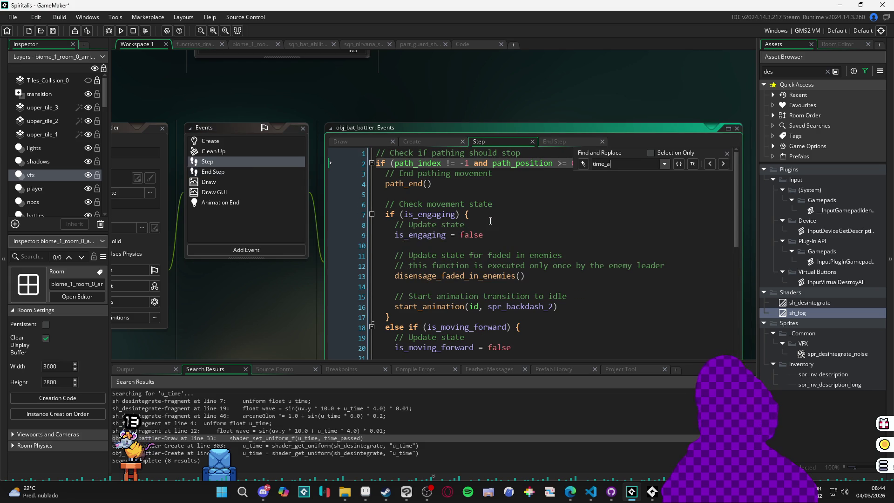
left_click(727, 154)
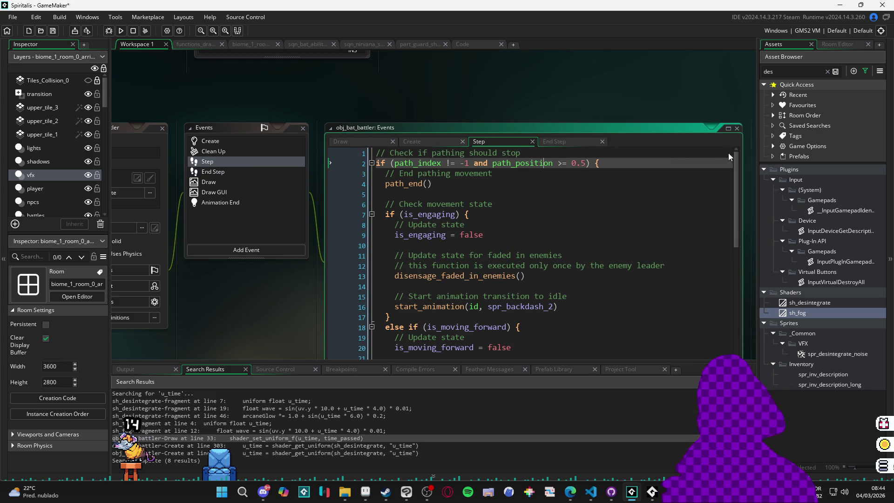
left_click(247, 141)
left_click(498, 221)
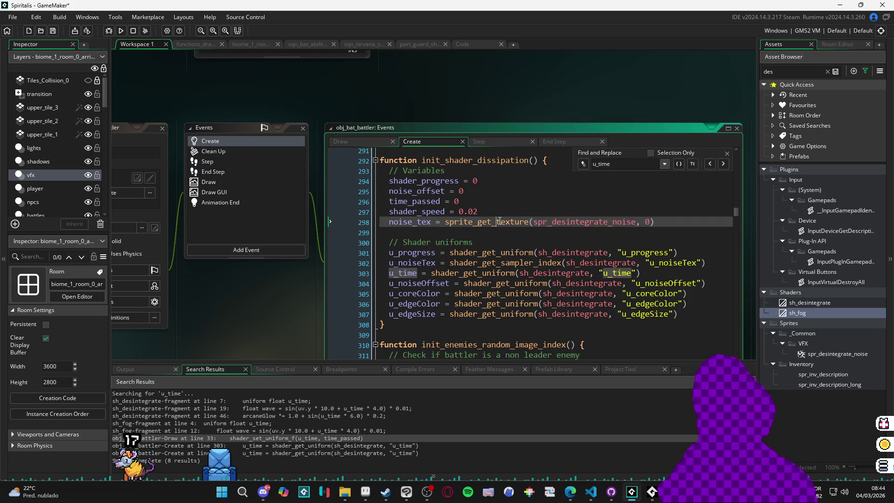
type("time_ap")
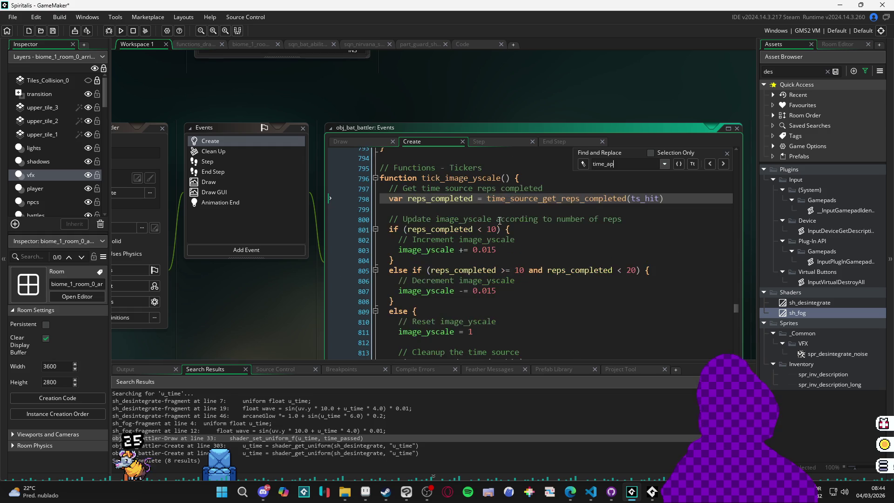
key("BackSpace")
key("BackSpace")
type("passed")
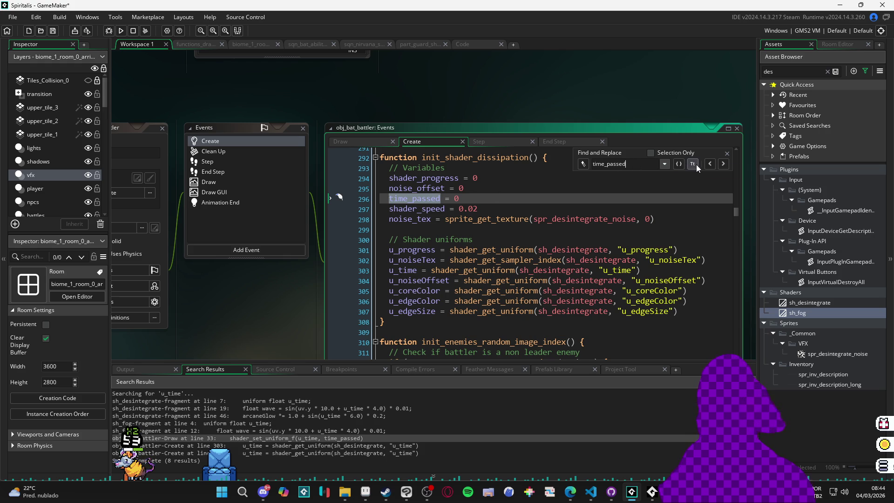
type(" +=")
key("ctrl+a")
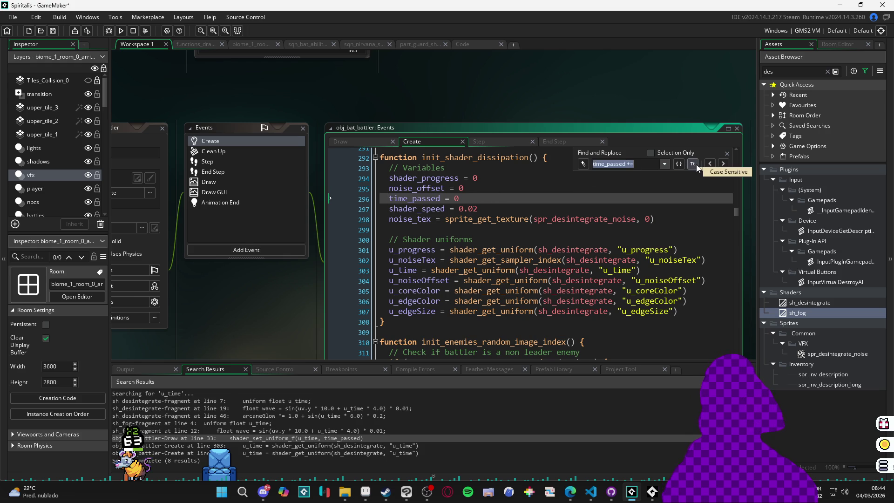
Copy the time_passed += statement from the battler's Draw event and return to the fog code.
left_click(208, 182)
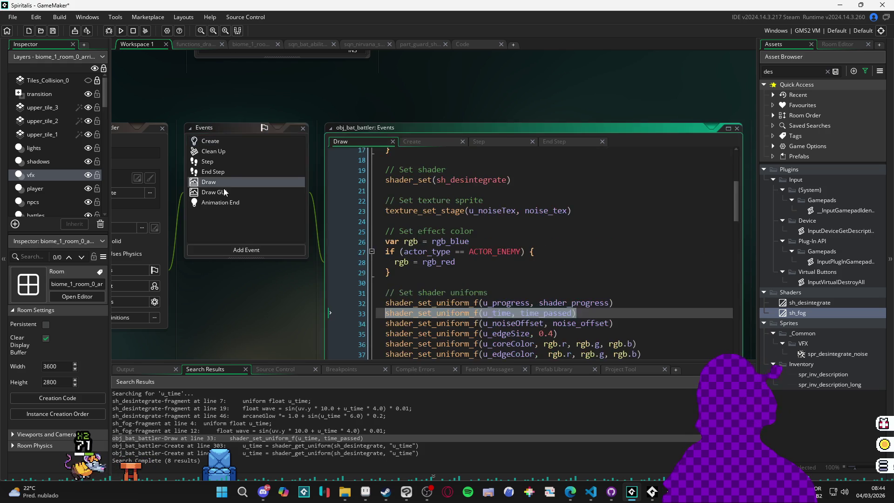
left_click(491, 216)
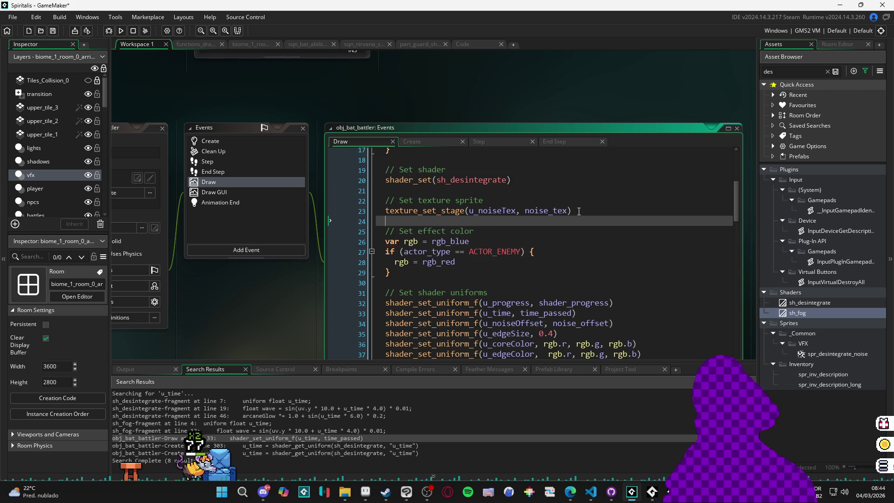
key("ctrl+f")
key("ctrl+v")
mouse_move(566, 198)
left_mouse_down()
mouse_move(385, 199)
mouse_move(386, 189)
mouse_move(385, 199)
left_mouse_up()
left_click(196, 46)
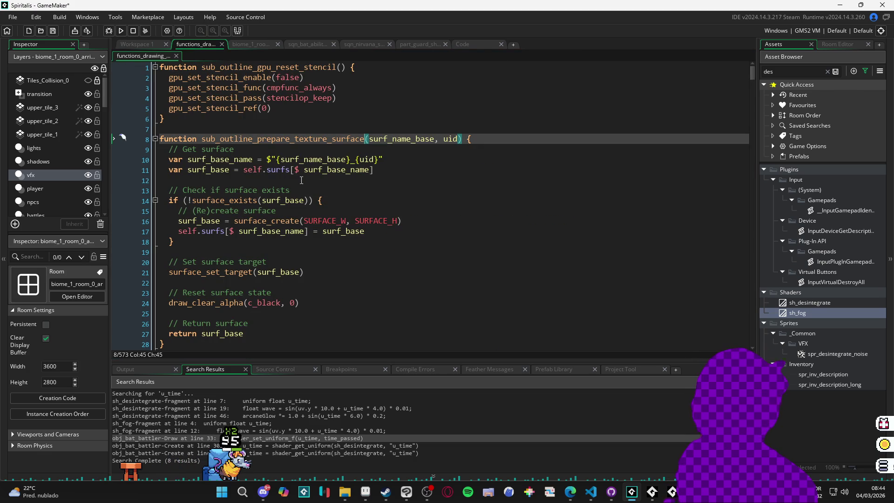
left_click(467, 46)
left_click(341, 297)
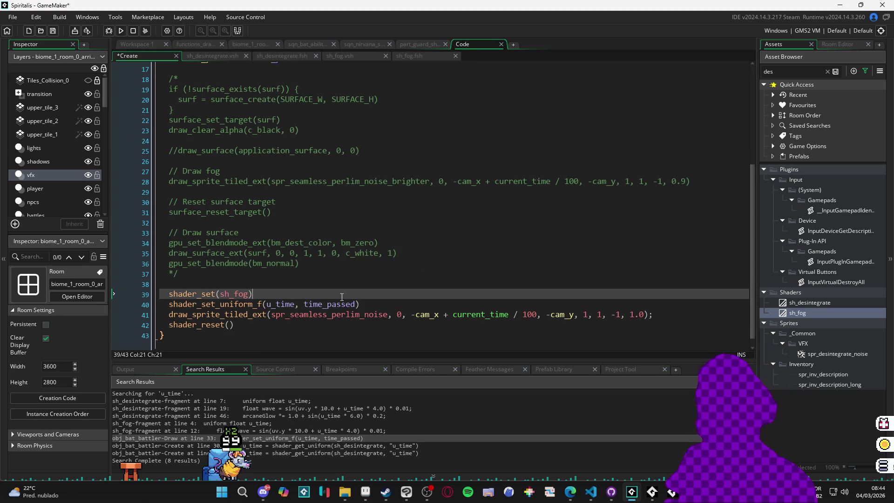
Insert 'time_passed += (delta_time / 1_000_000);' right after shader_set(sh_fog).
key("Return")
key("ctrl+v")
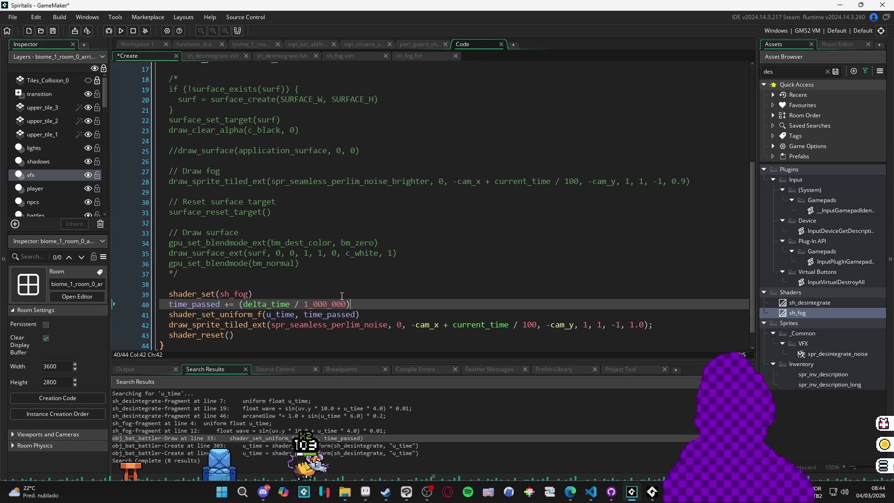
type(";")
key("Down")
key("End")
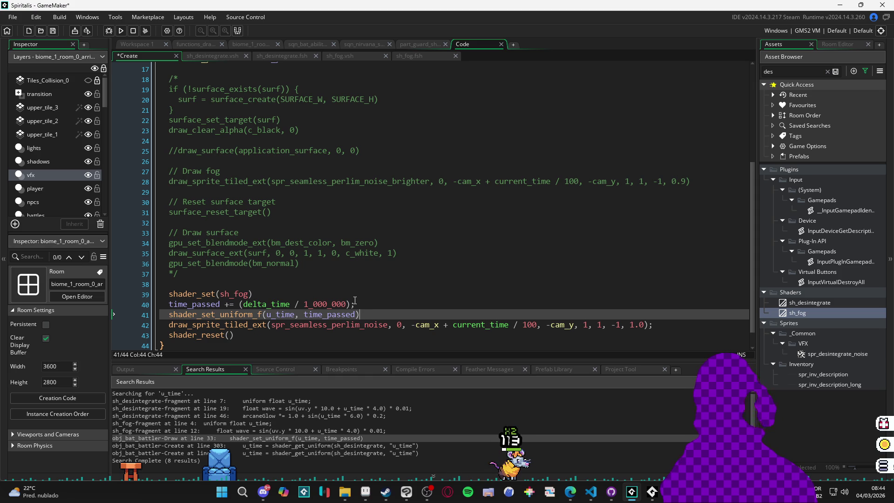
key("Up")
Tidy the fog sprite draw call on line 42, removing its trailing semicolon and marking the -1 colour.
key("Down")
key("Down")
key("ctrl+Right")
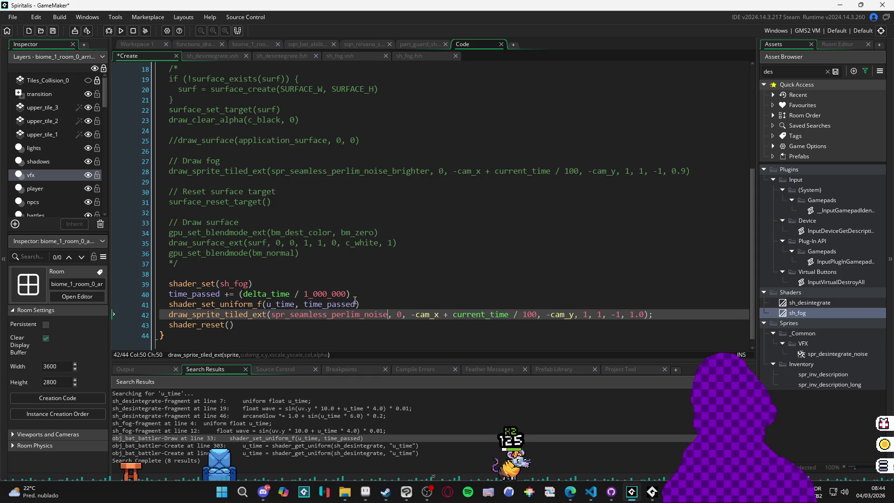
key("Right")
key("Right")
key("Right")
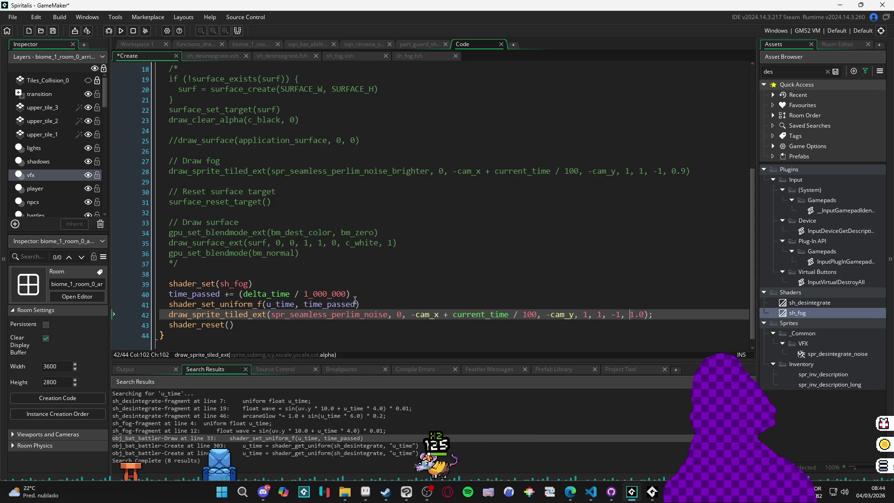
key("ctrl+z")
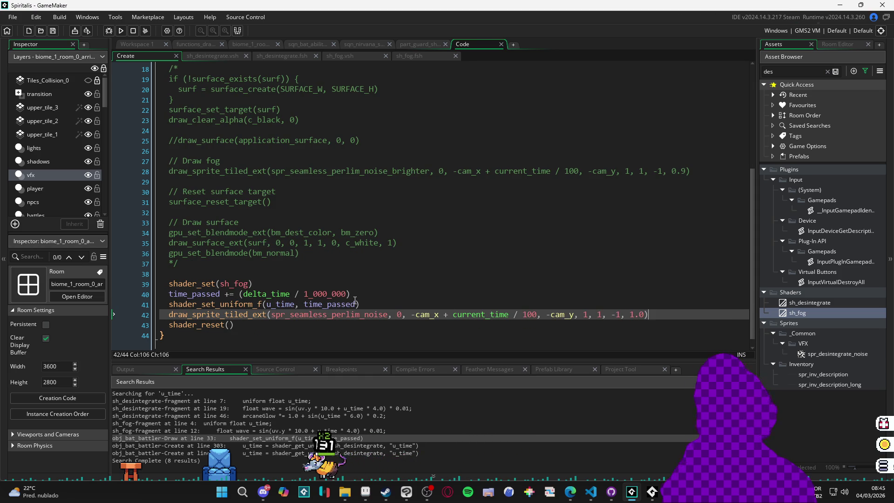
key("Left")
key("Left")
key("Left")
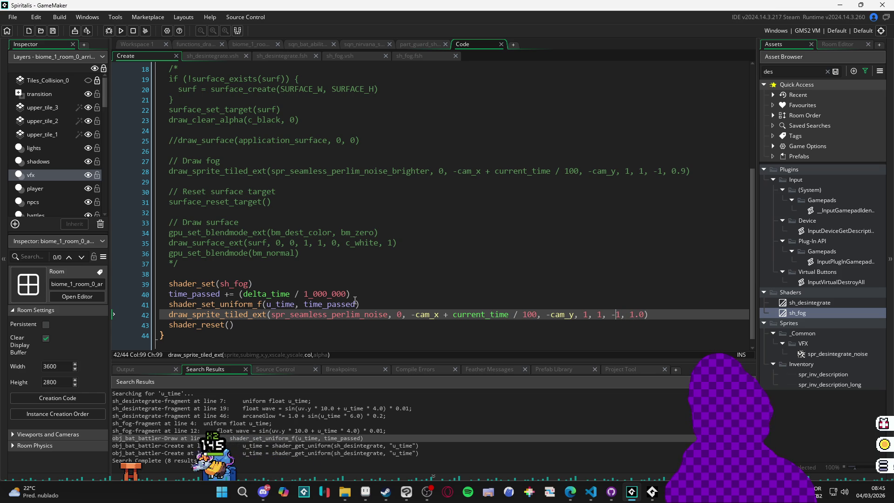
key("Right")
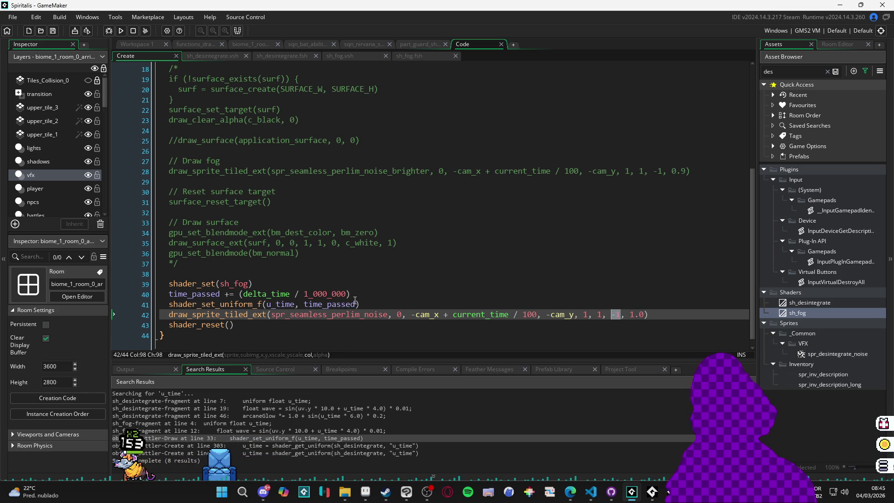
key("alt+Tab")
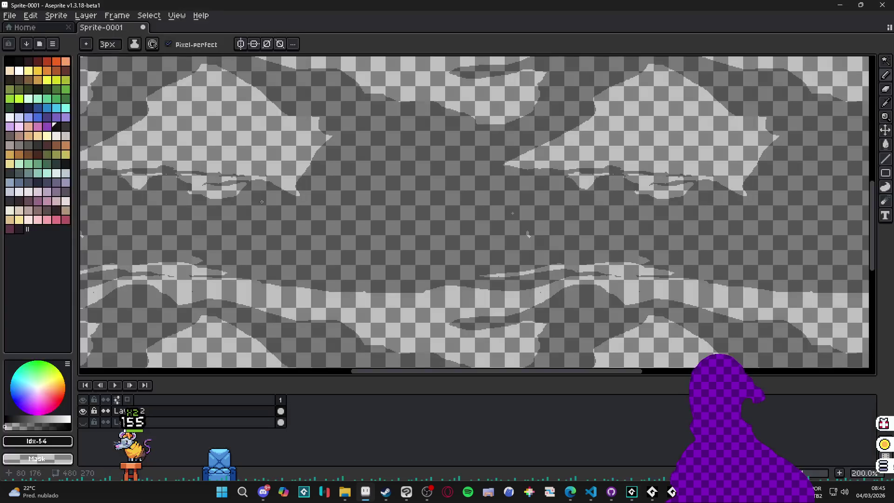
Copy the dark fog colour's hex code 171516 from Aseprite's colour settings.
left_click(61, 456)
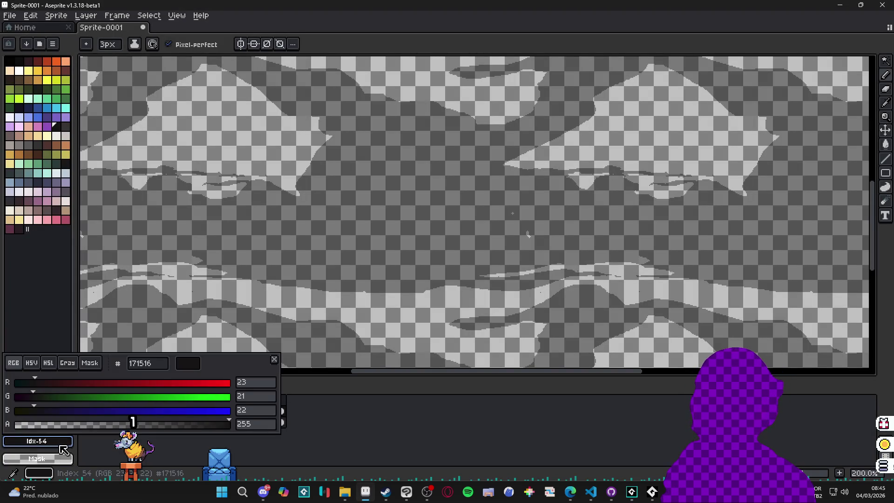
double_click(158, 367)
key("Escape")
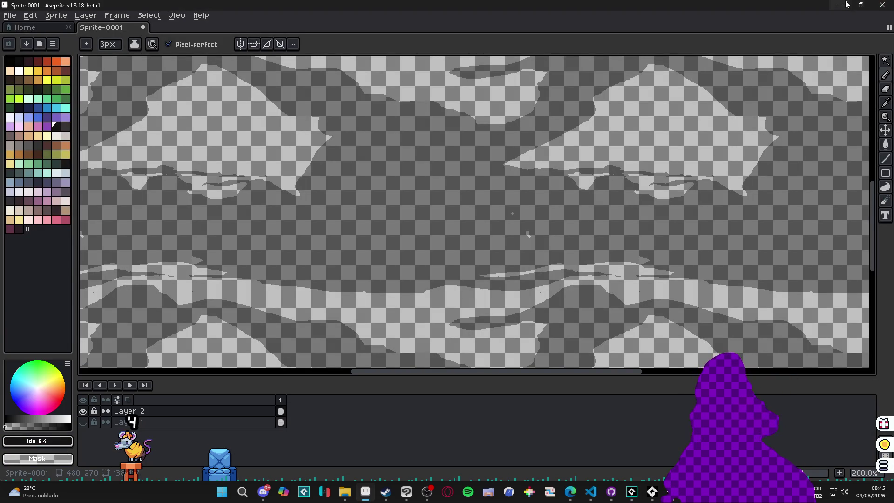
key("alt+Tab")
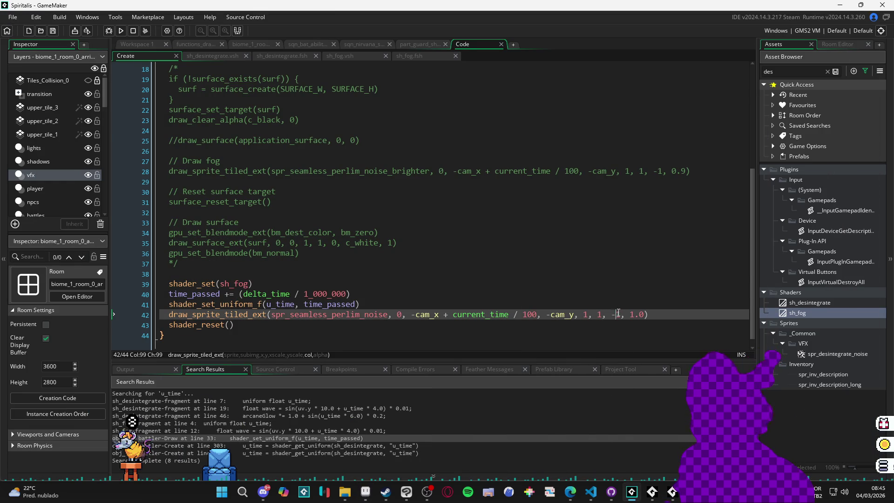
Replace the -1 colour on line 42 with #171516 and build, then jump to the first sh_fog error.
left_click_drag(619, 314, 611, 314)
key("ctrl+v")
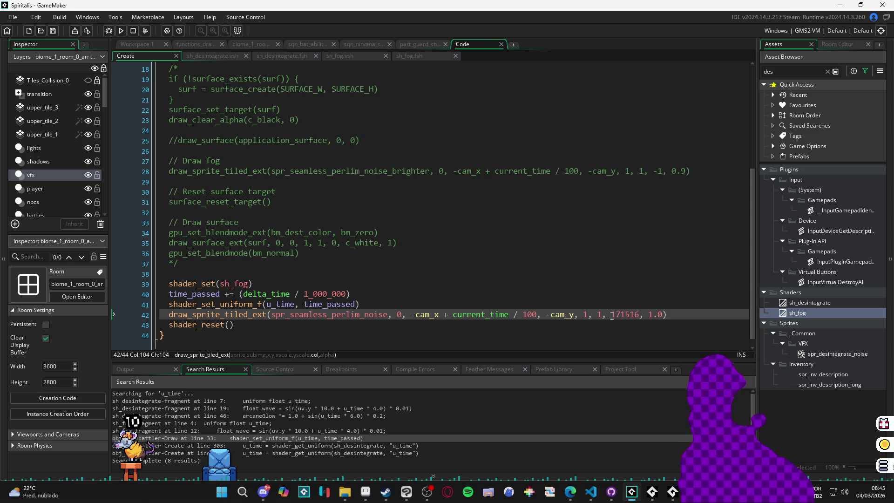
type("#")
key("F5")
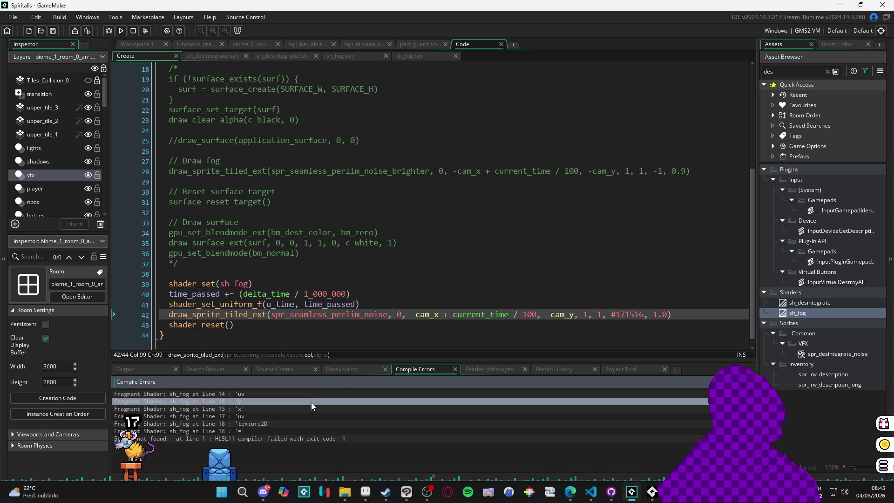
double_click(313, 393)
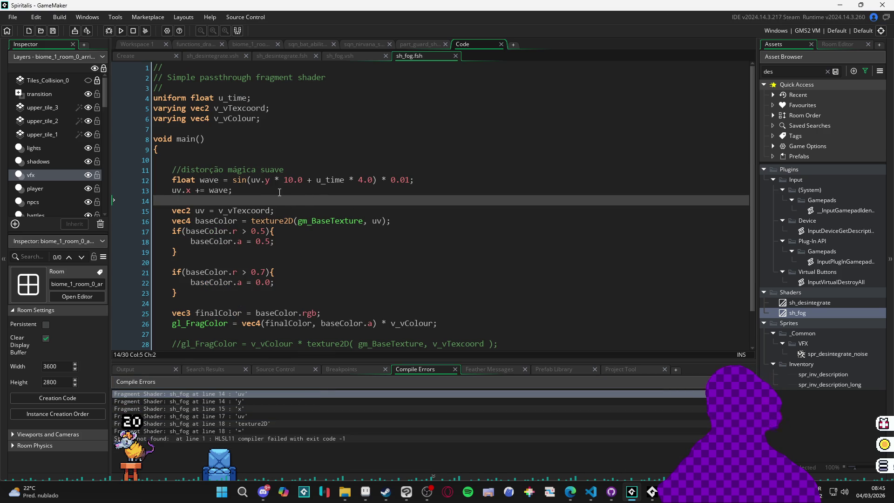
Move 'vec2 uv = v_vTexcoord;' to the top of sh_fog's main, delete the leftover blank line, and rebuild.
left_click_drag(277, 191, 188, 196)
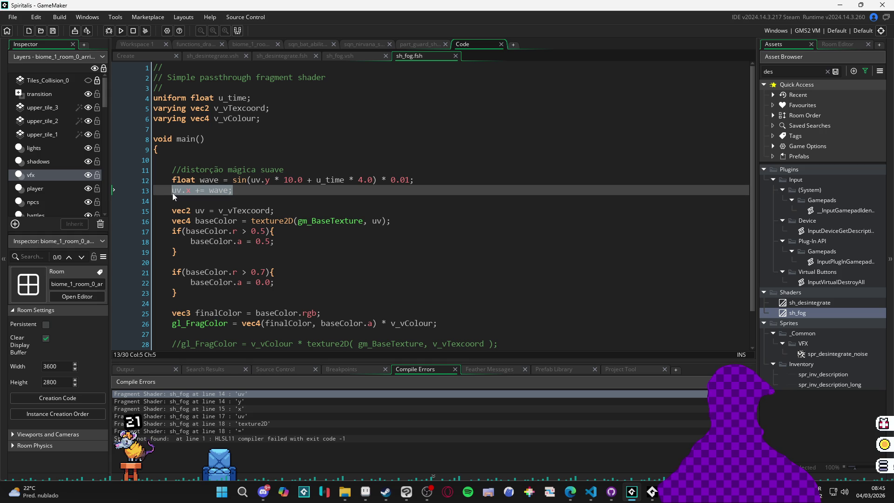
left_click(233, 194)
left_click_drag(283, 210, 167, 212)
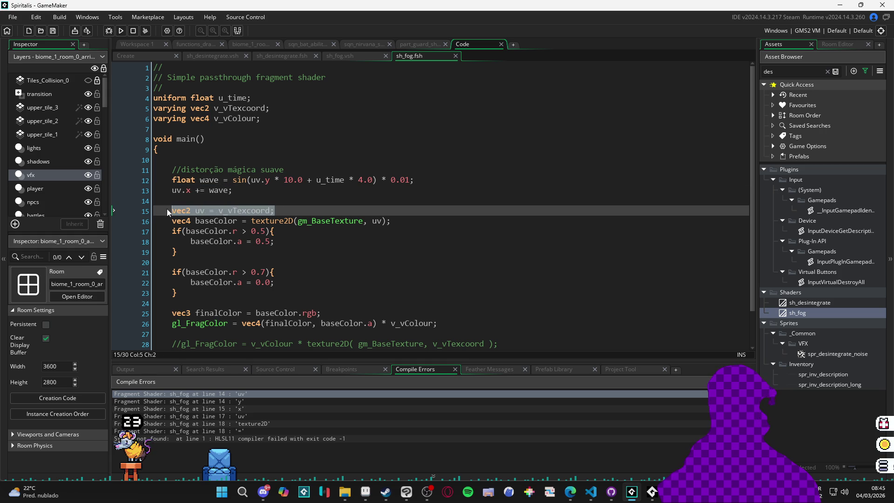
key("ctrl+x")
left_click(192, 160)
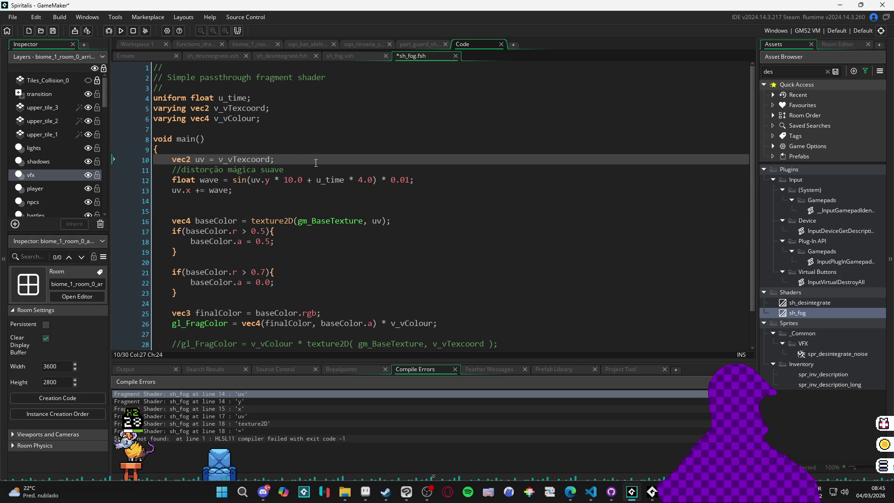
key("Return")
left_click(243, 223)
key("BackSpace")
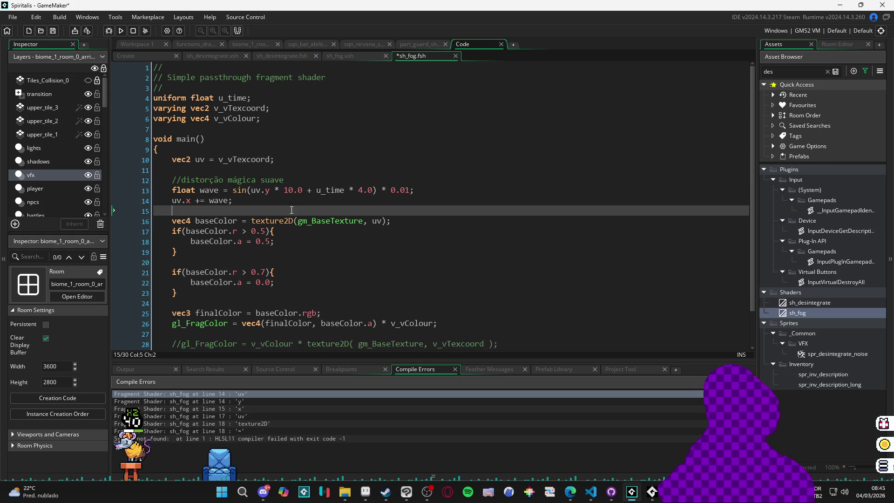
key("F5")
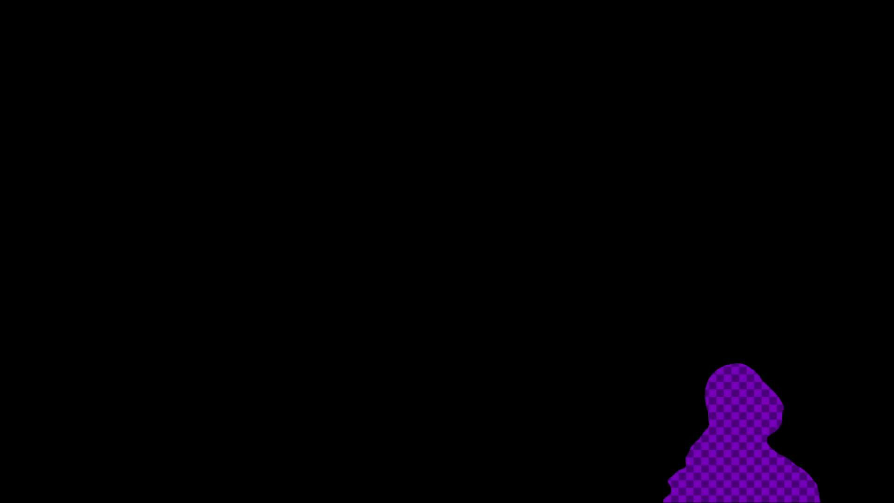
Add 'time_passed = 0' below u_time in the fog object's Constants block and run the game.
left_click(205, 295)
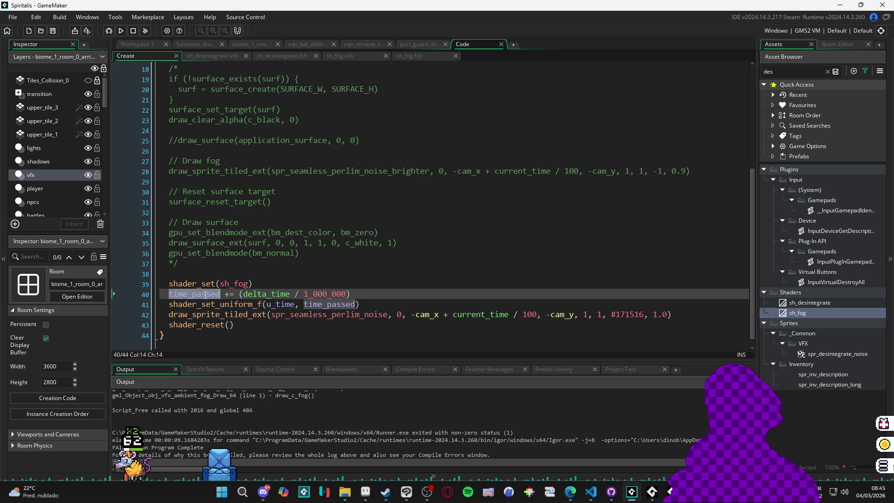
scroll(206, 150, "up", 6)
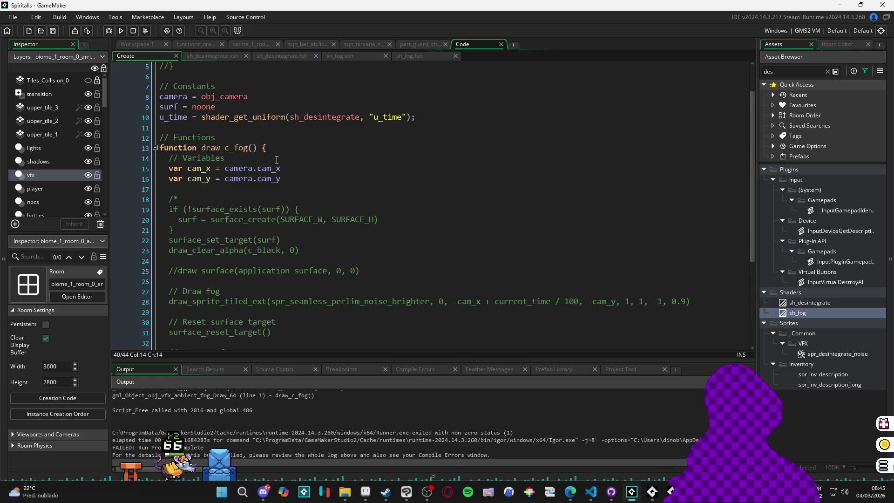
left_click(227, 169)
type("time_passed ")
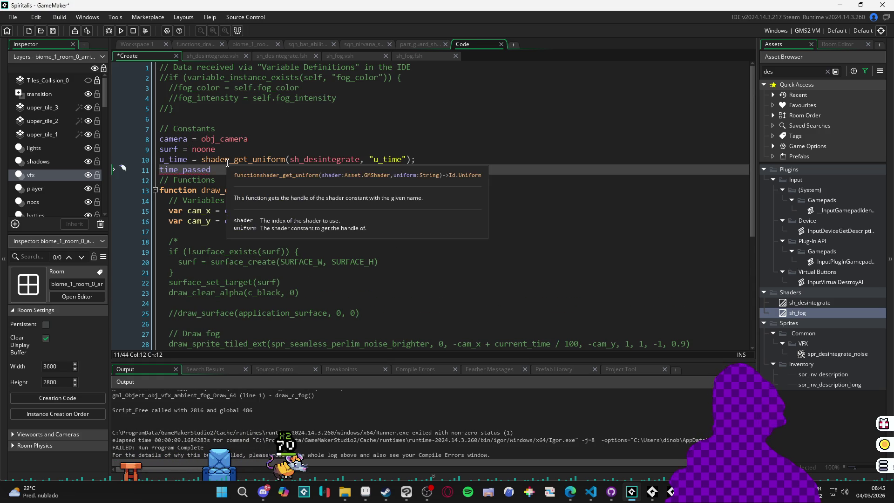
type("= 0")
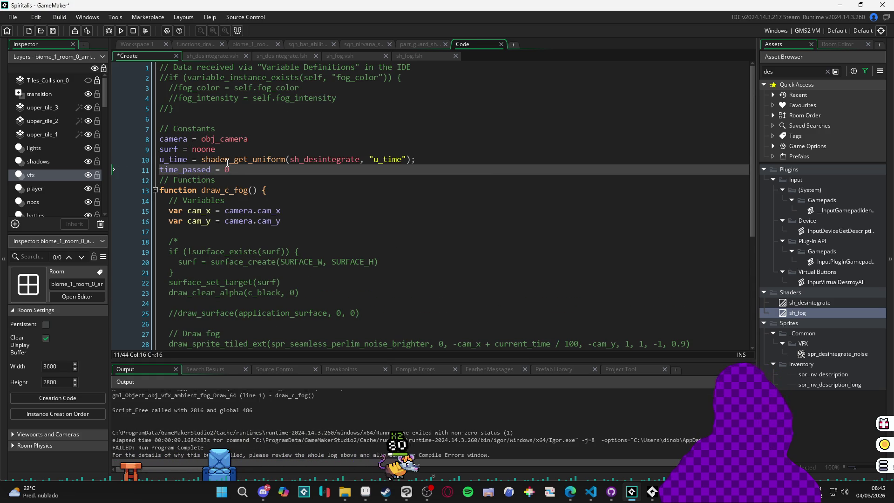
key("Up")
key("F5")
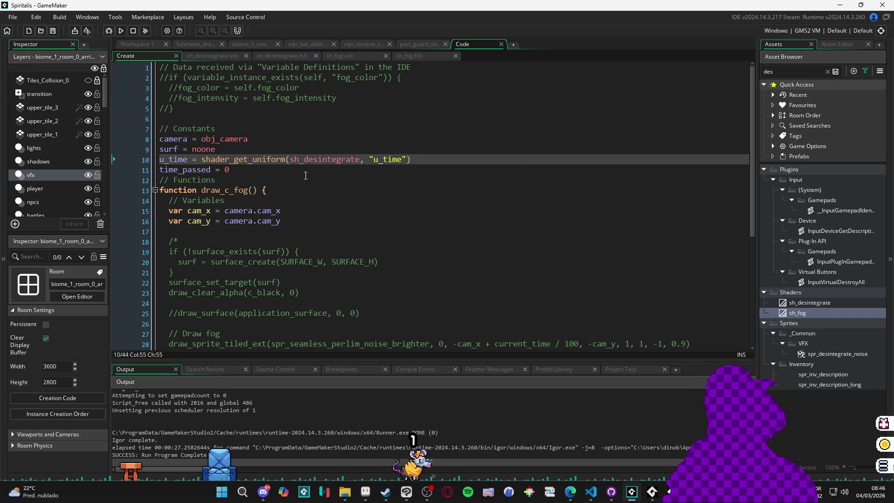
scroll(321, 163, "down", 6)
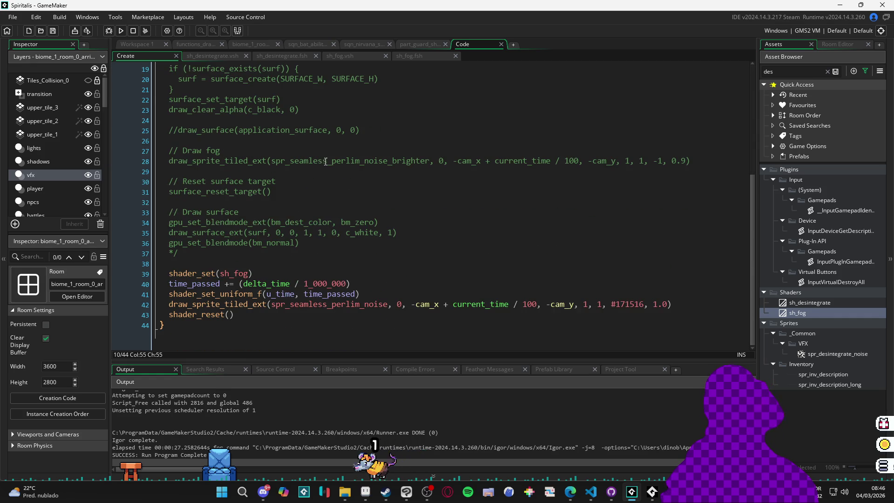
Confirm spr_seamless_perlim_noise tiles horizontally and vertically in its texture settings, then run the game.
middle_click(365, 304)
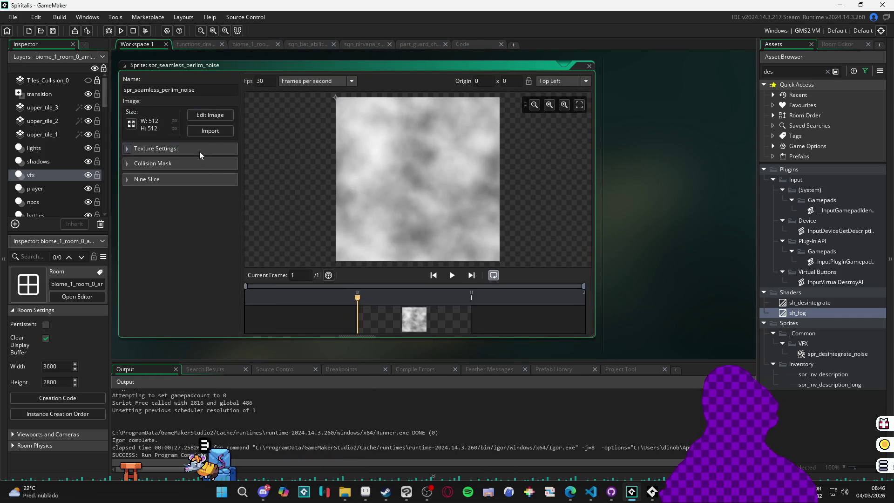
left_click(163, 164)
left_click(166, 164)
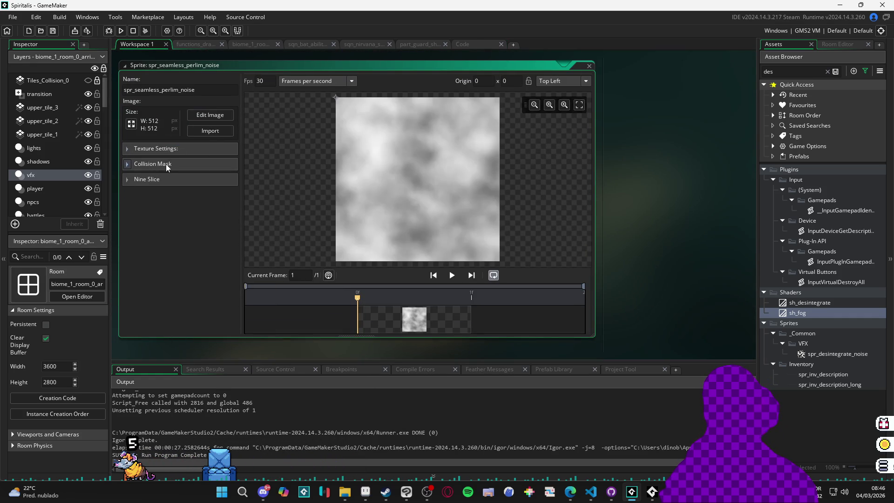
left_click(200, 149)
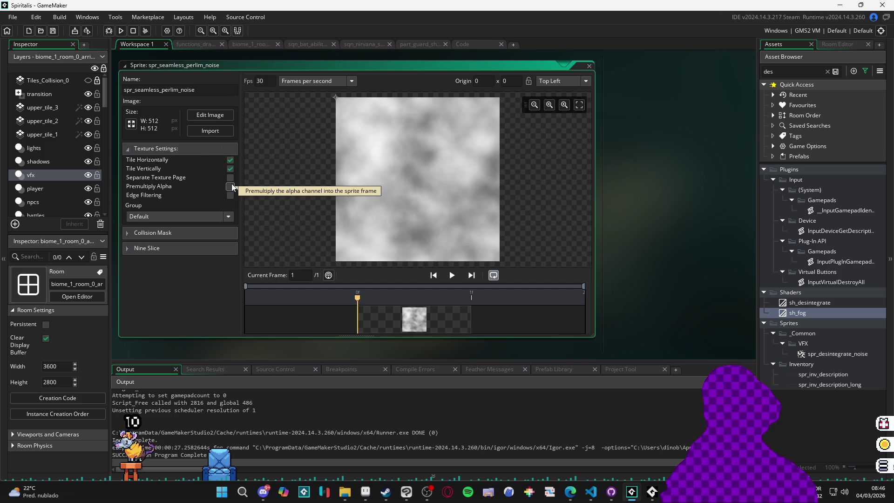
key("F5")
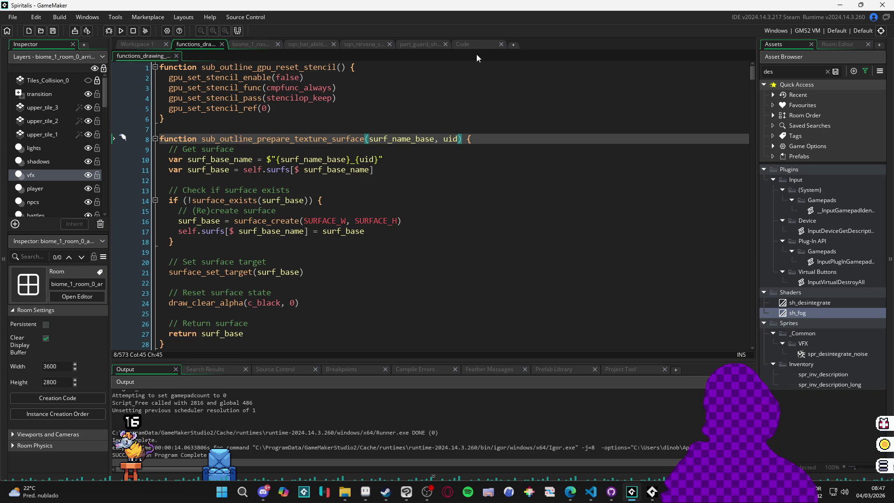
Cut the line 40 delta_time divisor to 1_000 and test-run the faster fog.
left_click(477, 49)
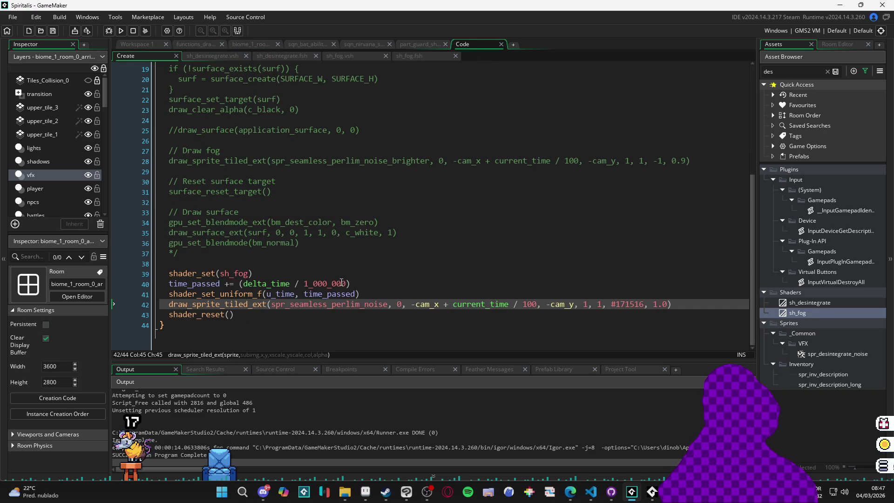
left_click_drag(347, 284, 322, 293)
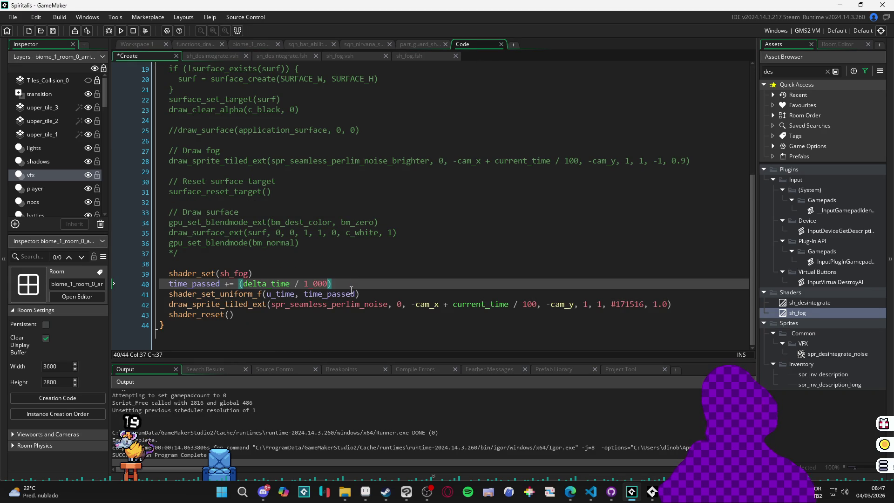
key("F5")
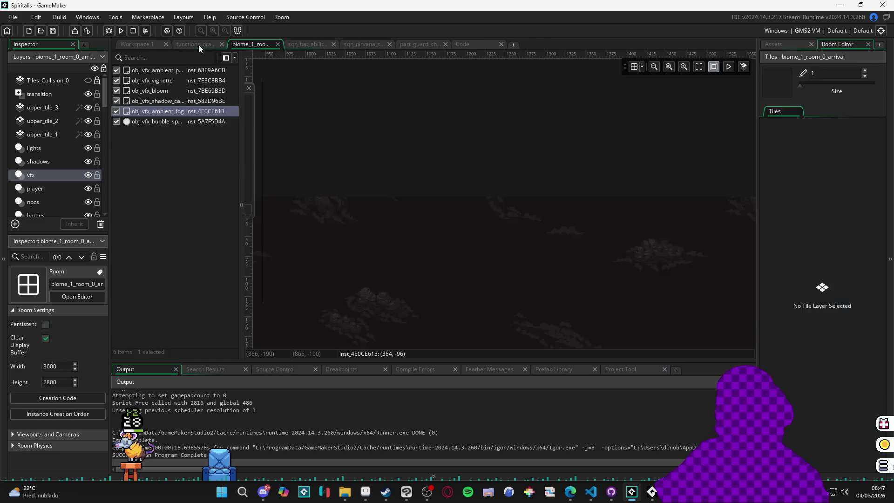
left_click(199, 45)
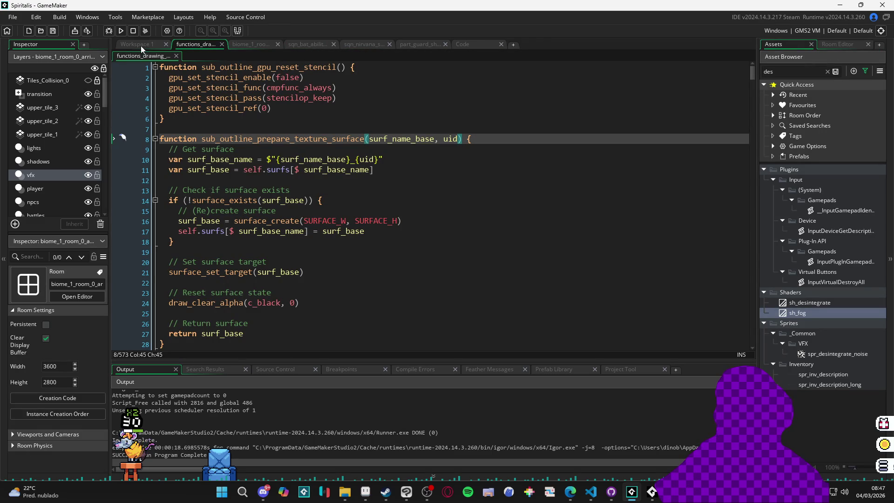
Check obj_vfx_ambient_fog in the biome_1 room, then run the game again.
left_click(255, 44)
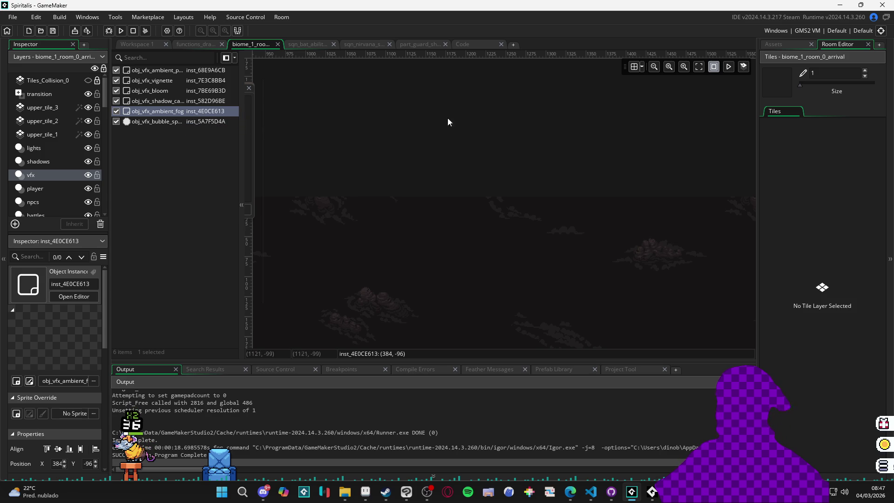
left_click(781, 44)
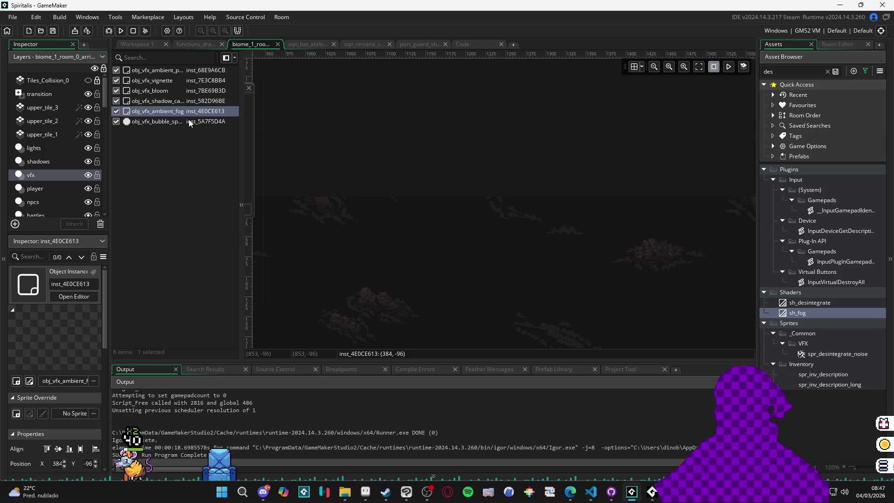
key("F5")
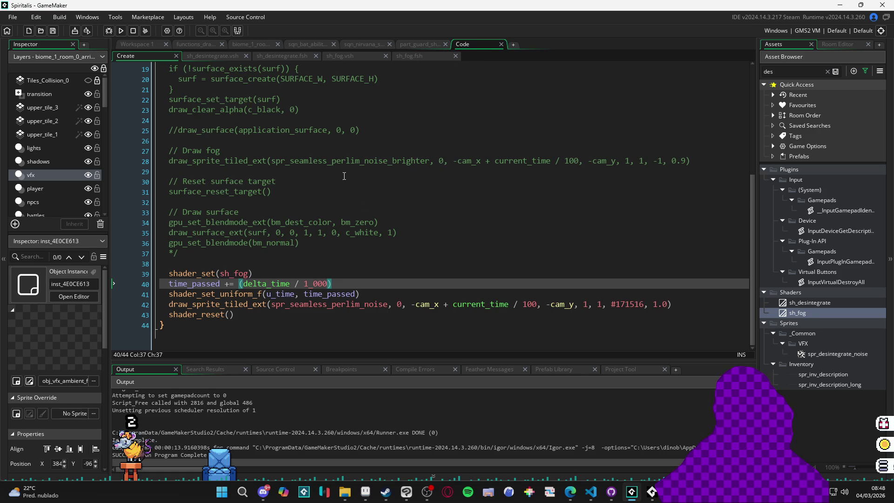
scroll(267, 294, "up", 5)
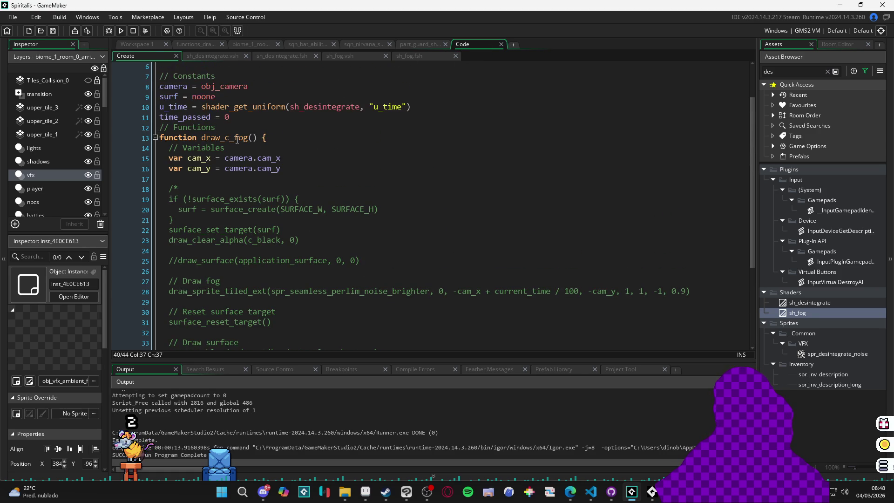
left_click(250, 137)
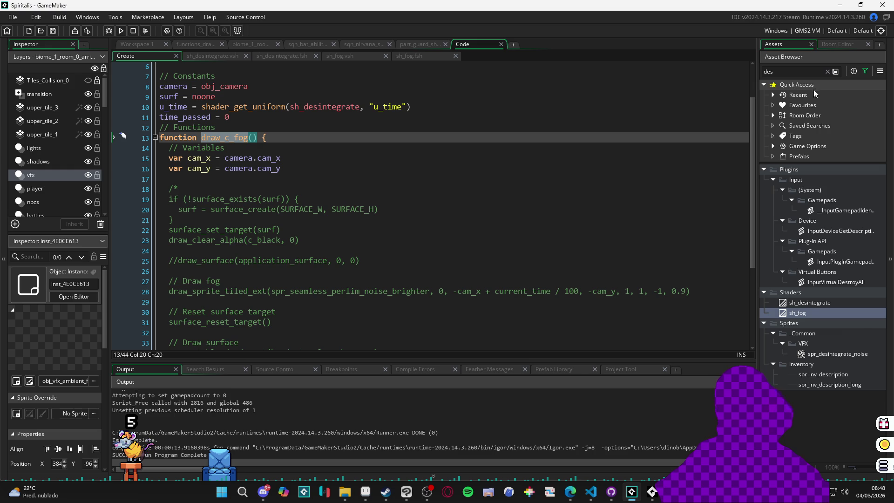
double_click(810, 70)
type("ambient_")
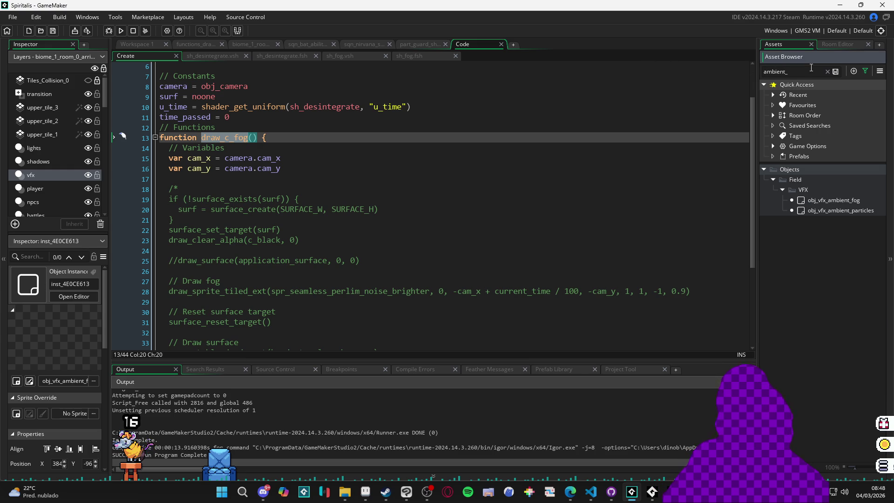
double_click(842, 202)
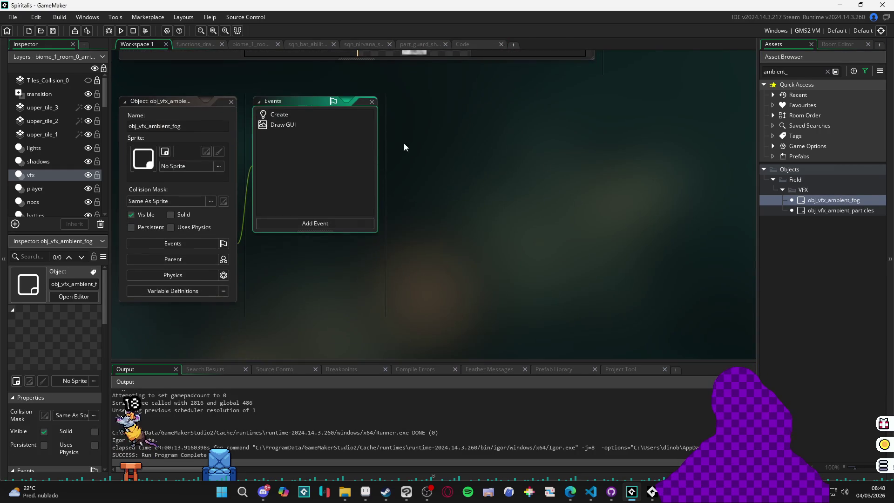
left_click(297, 126)
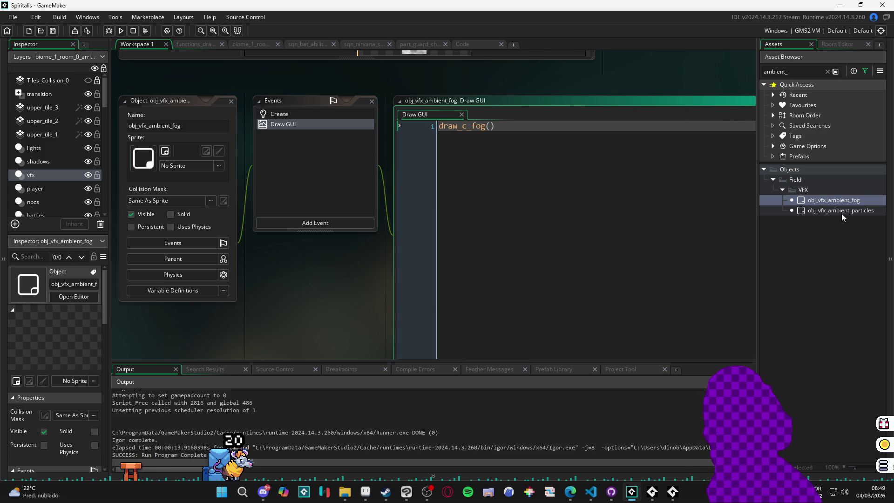
left_click(476, 43)
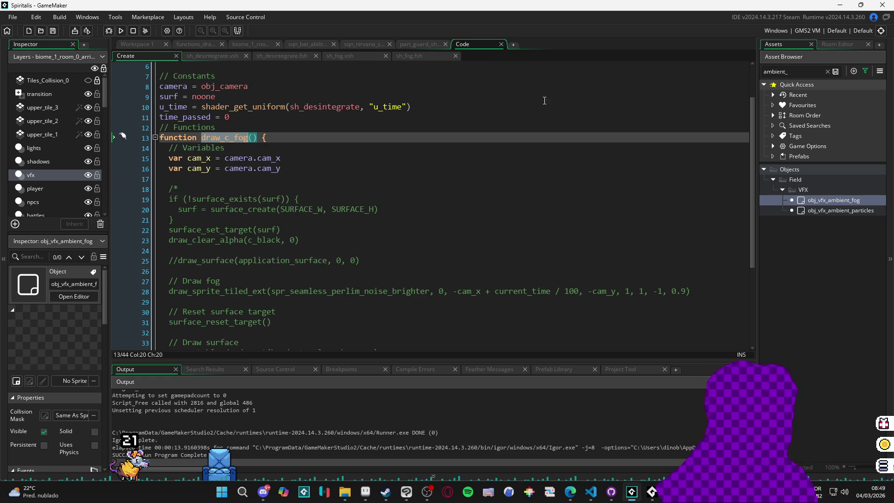
left_click(847, 200)
Change obj_vfx_ambient_fog's Draw GUI event to a Draw event and test-run the game.
double_click(848, 198)
right_click(308, 94)
left_click(299, 85)
right_click(299, 84)
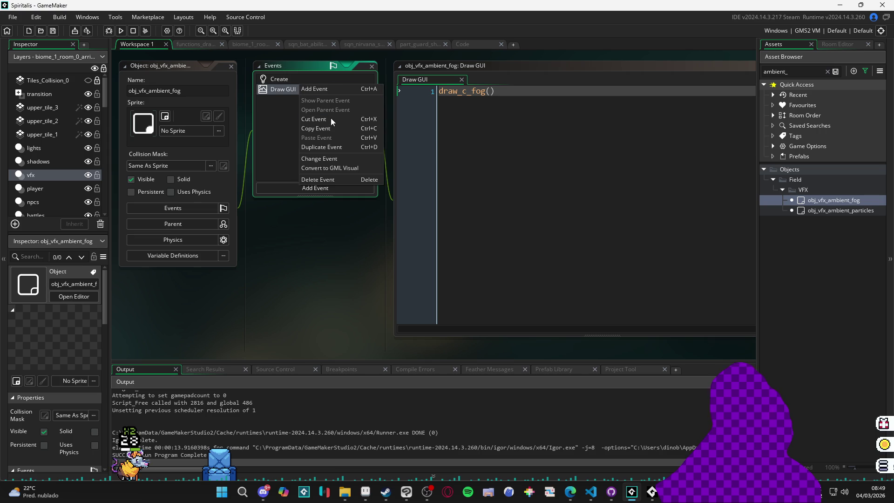
left_click(336, 158)
mouse_move(381, 218)
left_click(409, 218)
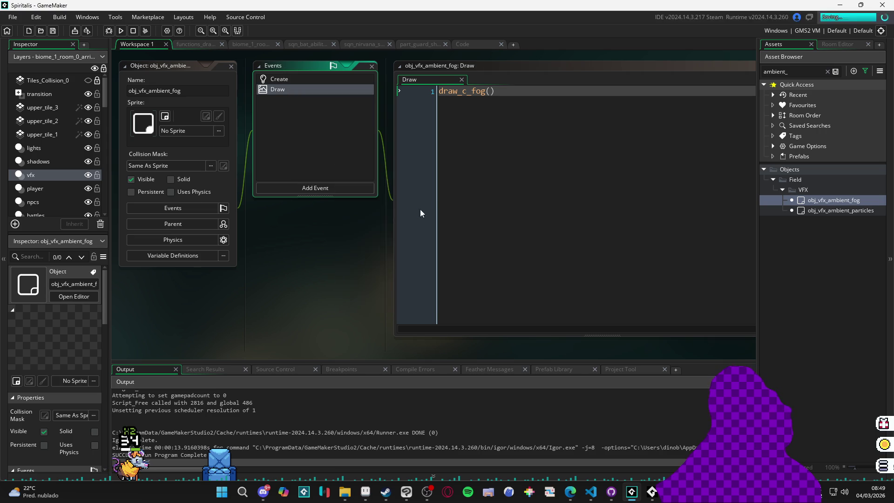
key("F5")
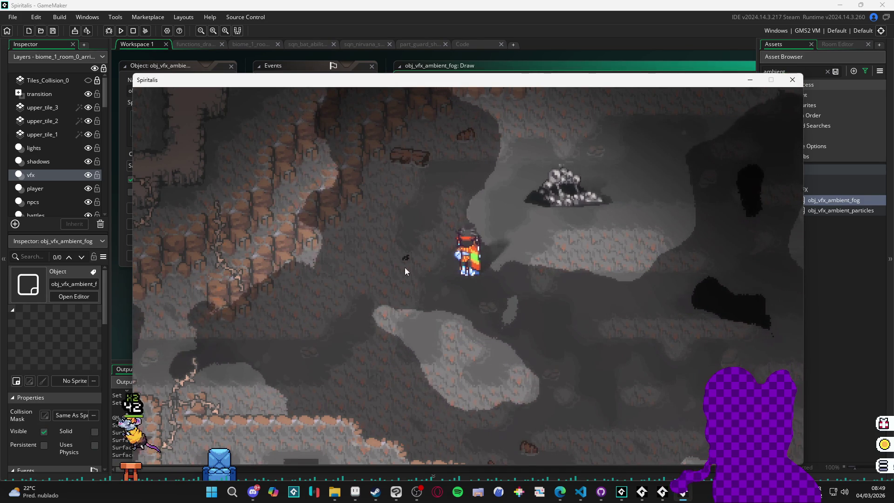
left_click(796, 82)
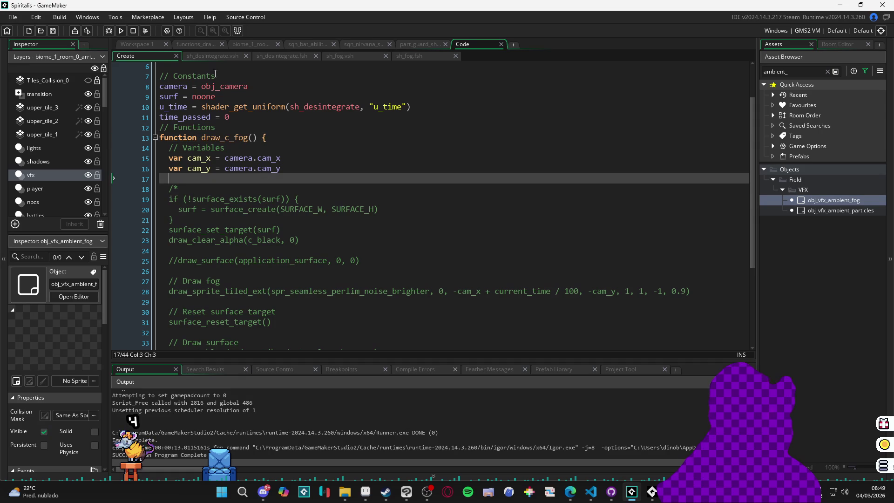
Review the wave line in sh_fog.fsh and filter the Asset Browser by 'des'.
left_click(416, 66)
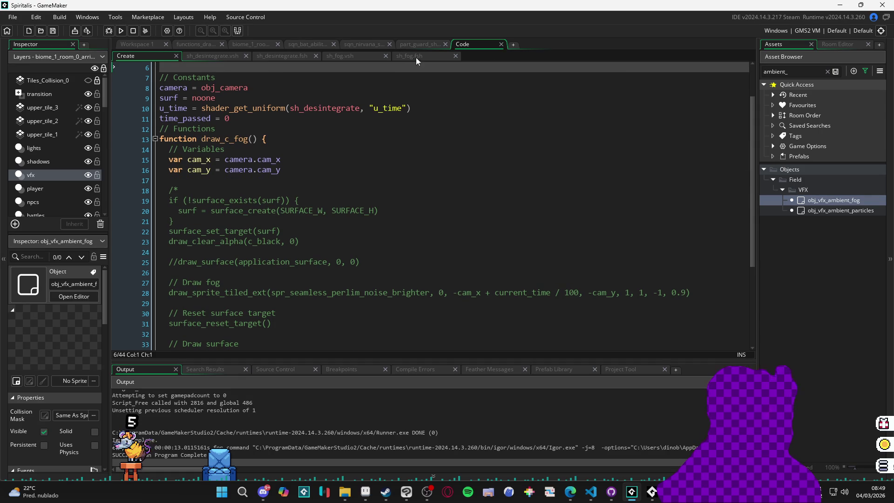
left_click(416, 58)
left_click(273, 191)
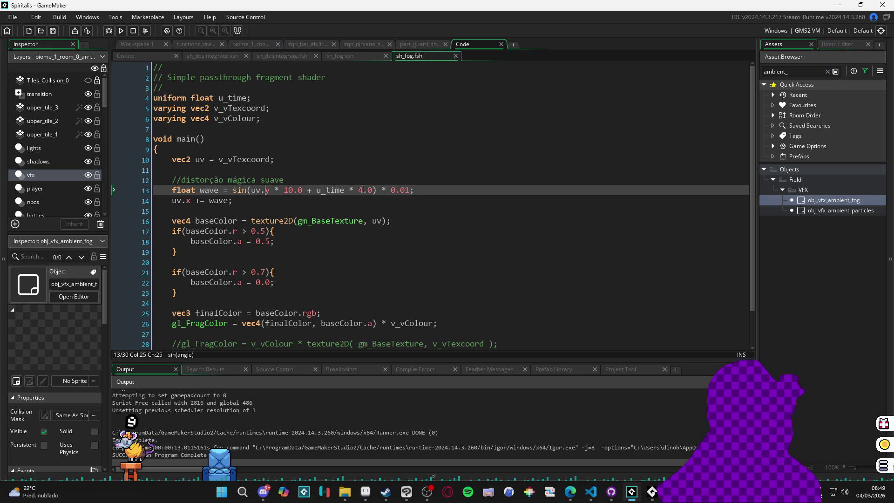
left_click(396, 189)
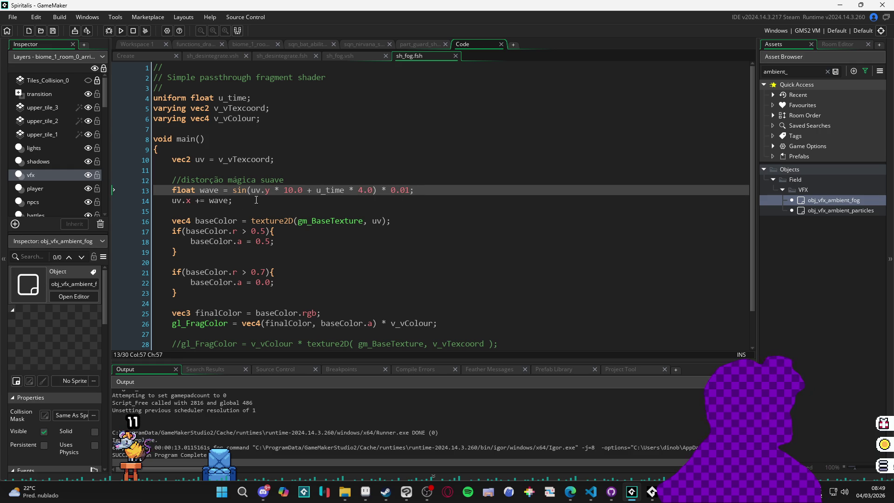
left_click(294, 192)
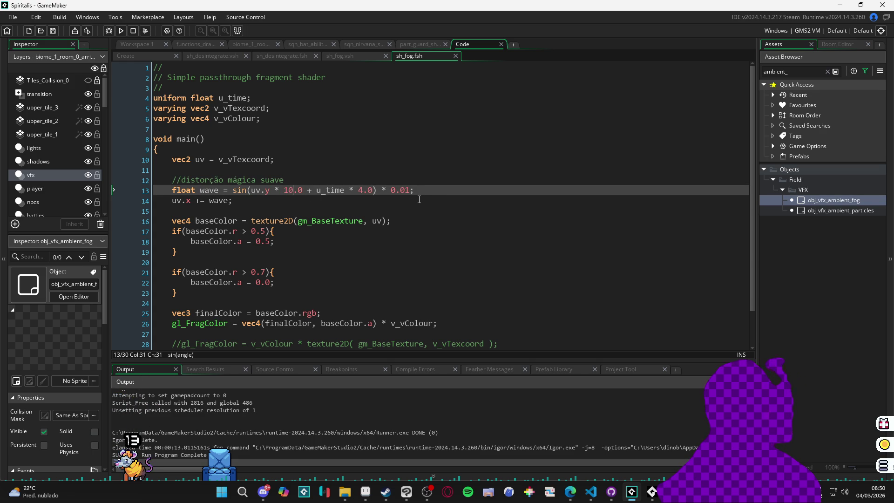
double_click(775, 71)
type("des")
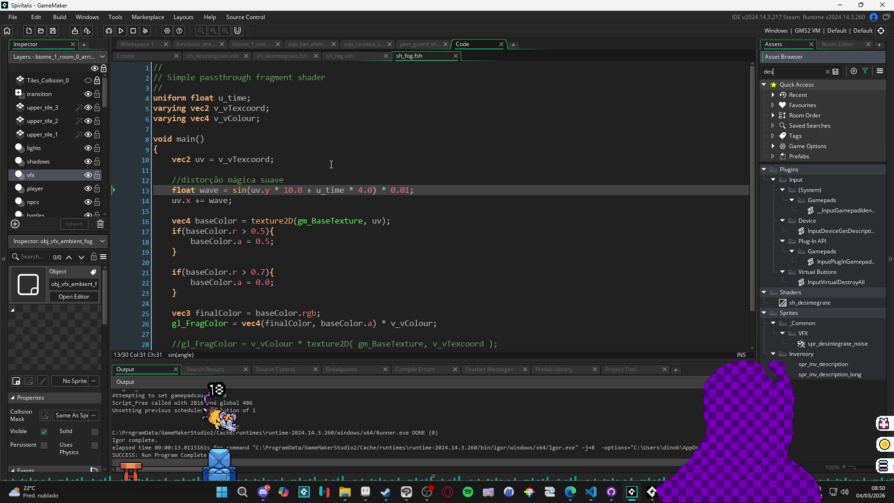
Open sh_desintegrate's fragment shader and read through it, selecting v_vTexcoord on line 25.
double_click(810, 303)
scroll(378, 233, "down", 1)
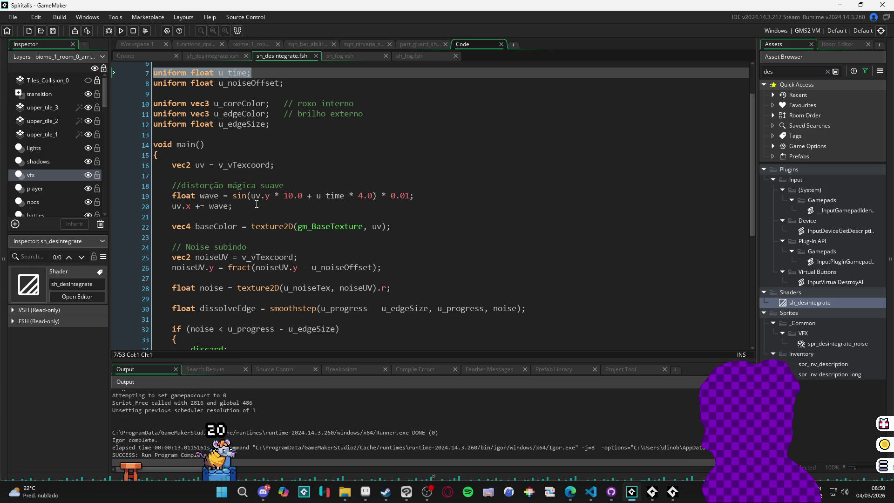
scroll(256, 204, "down", 5)
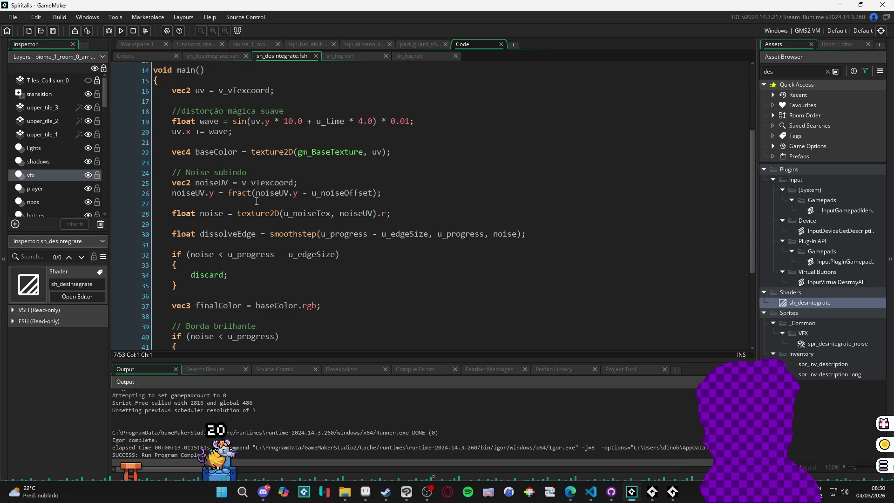
scroll(256, 201, "down", 2)
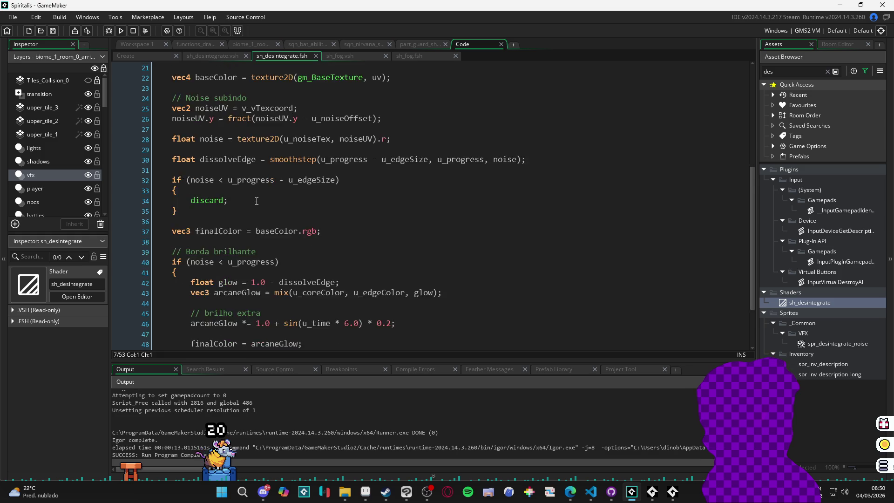
scroll(261, 196, "up", 5)
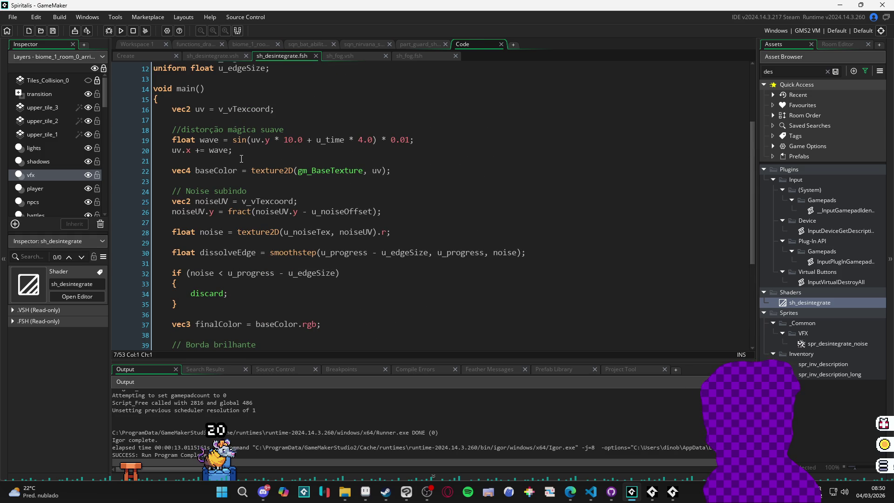
double_click(267, 202)
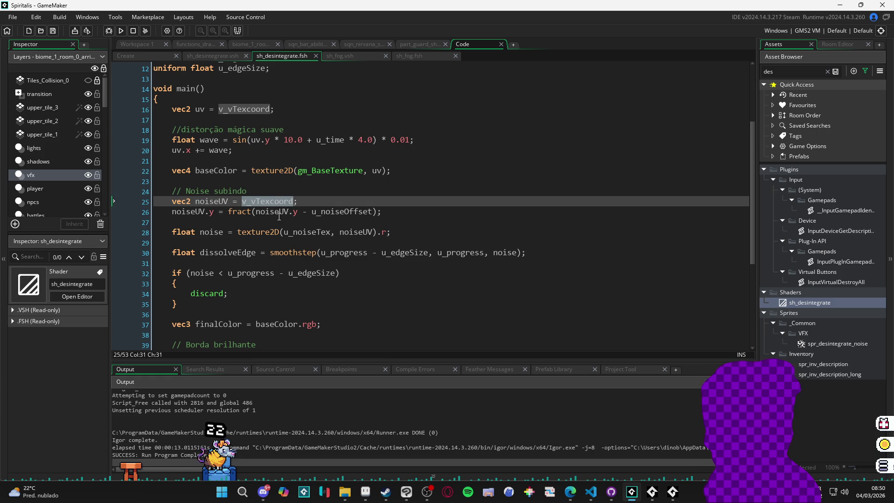
scroll(279, 217, "down", 2)
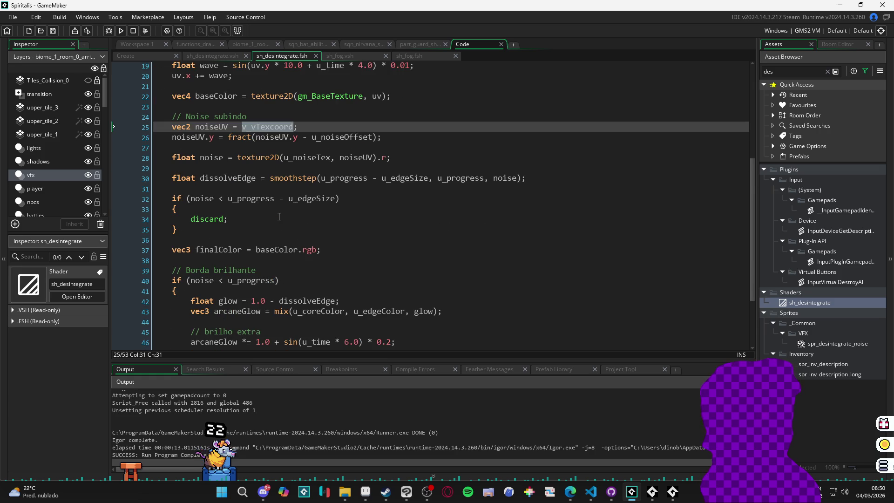
scroll(279, 217, "down", 2)
scroll(279, 216, "down", 1)
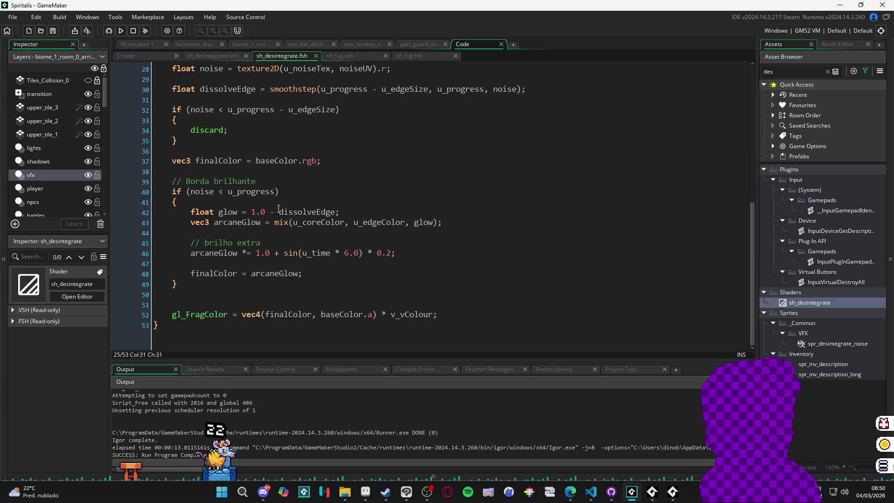
scroll(279, 209, "up", 3)
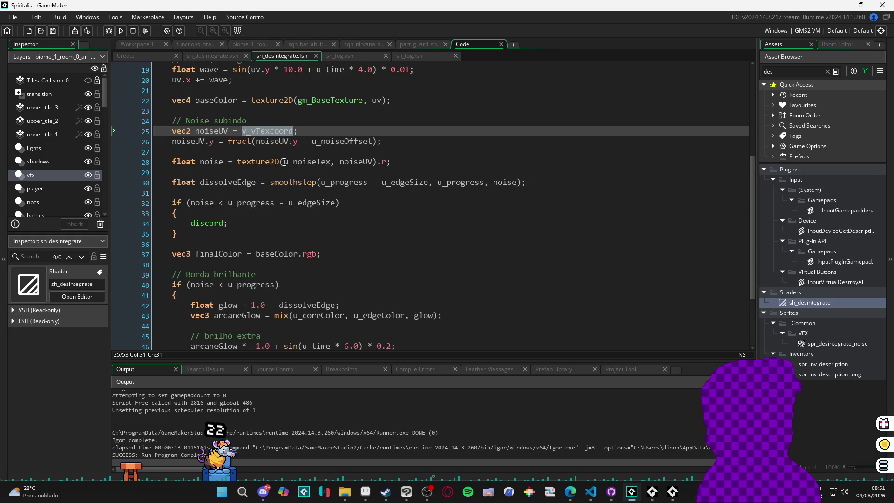
Search the sh_desintegrate shader for v_vTexcoord with Find and Replace.
left_click(297, 135)
key("ctrl+f")
type("v")
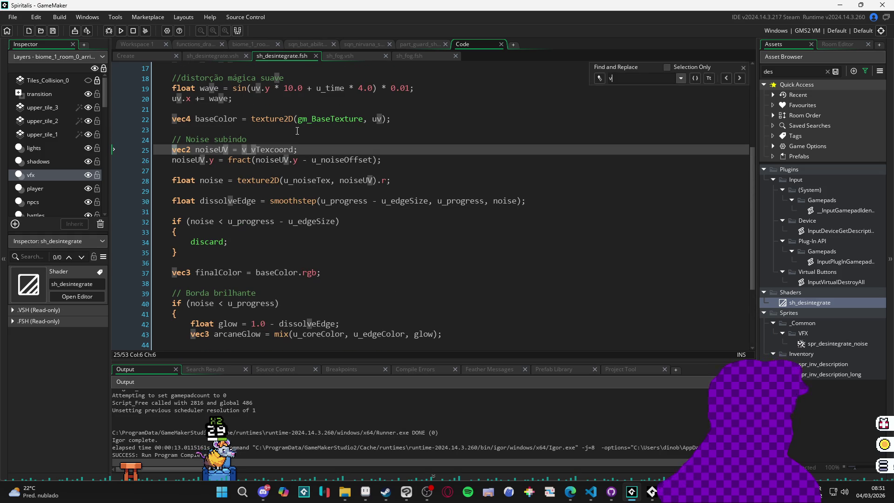
type("_vT")
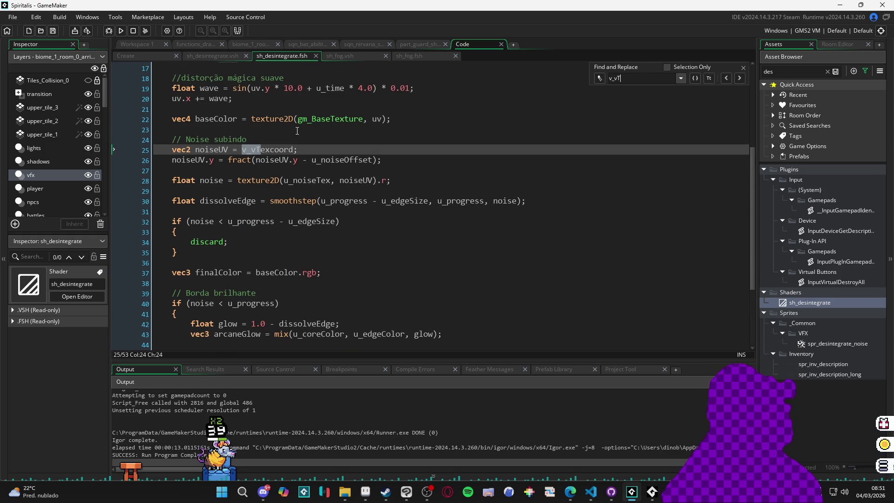
type("excord")
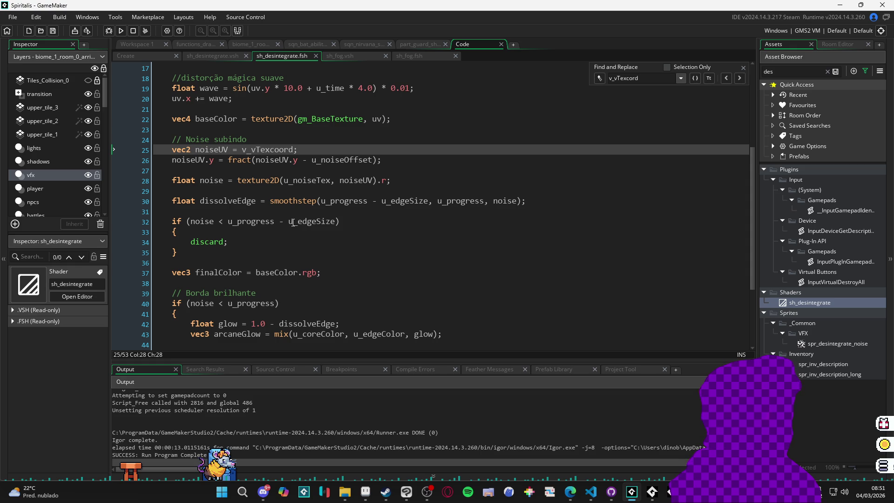
Select the 'uv.x += wave;' line and the baseColor texture sampling line.
scroll(293, 222, "down", 3)
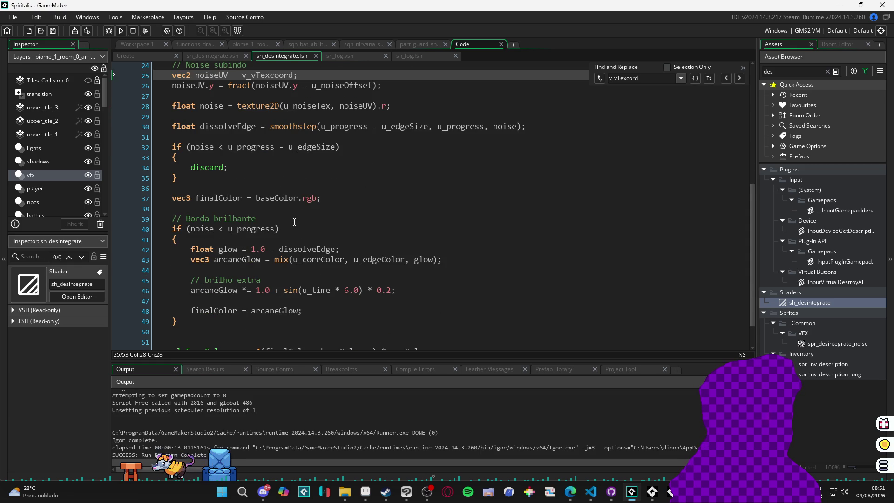
scroll(294, 222, "down", 1)
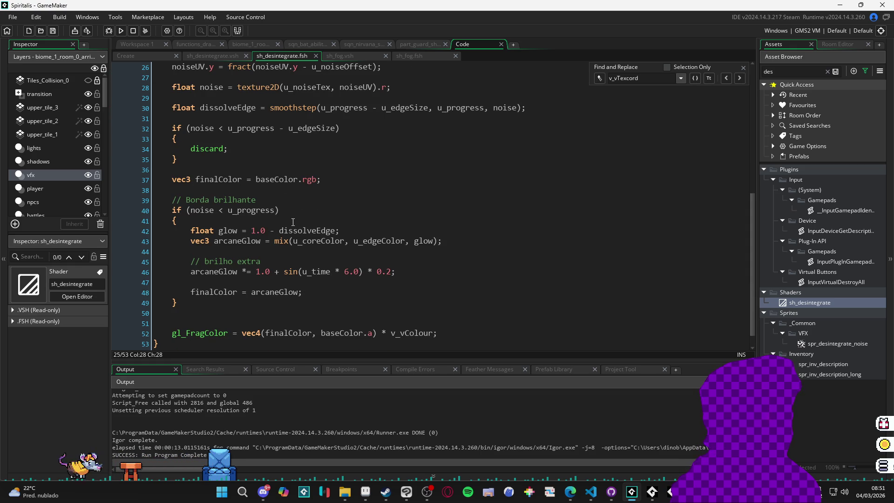
scroll(293, 222, "down", 1)
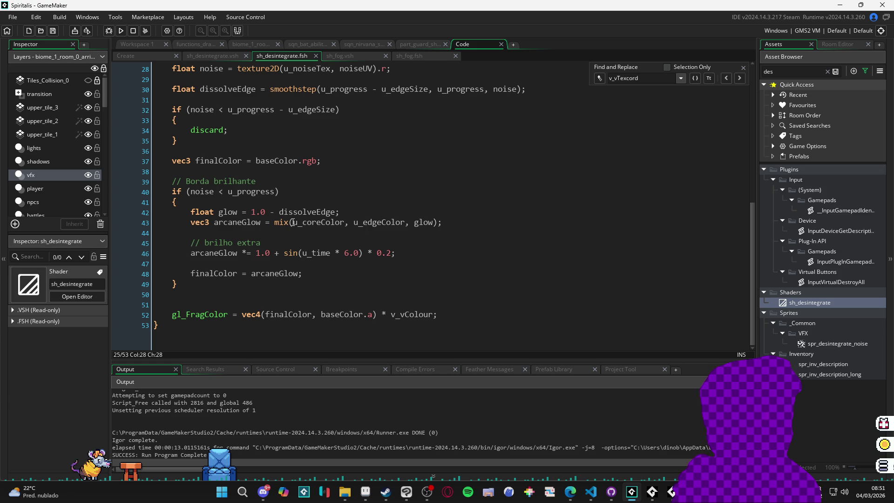
scroll(293, 222, "up", 6)
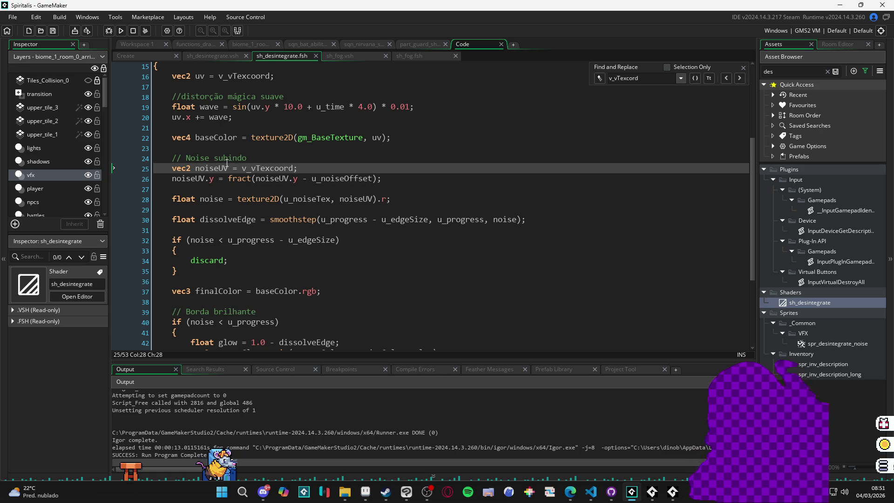
scroll(228, 163, "up", 1)
left_click_drag(250, 153, 169, 153)
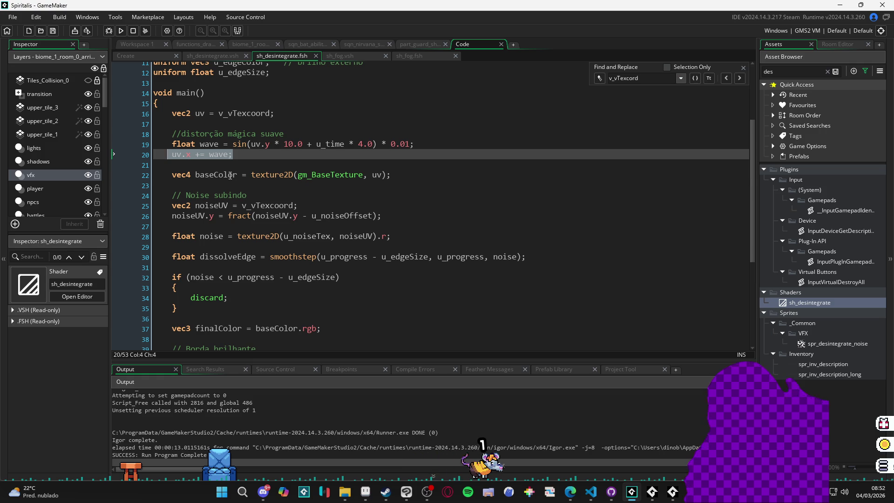
double_click(230, 176)
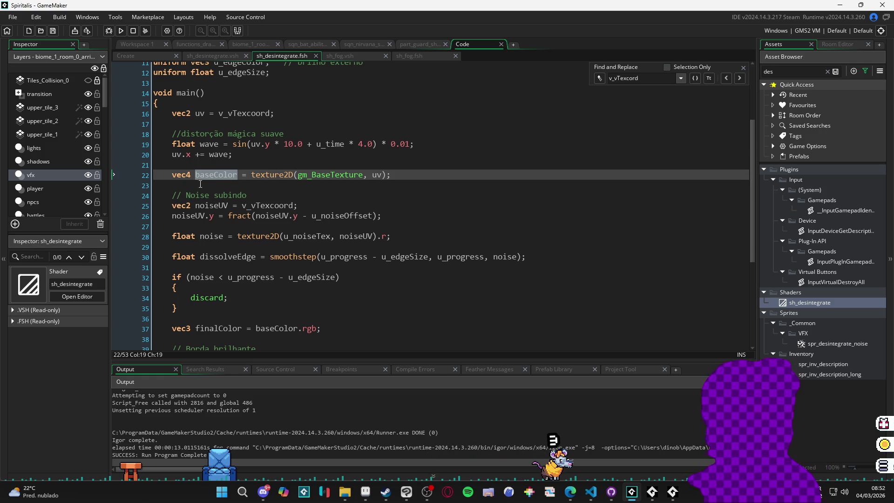
left_click(366, 177)
left_click_drag(405, 180, 182, 178)
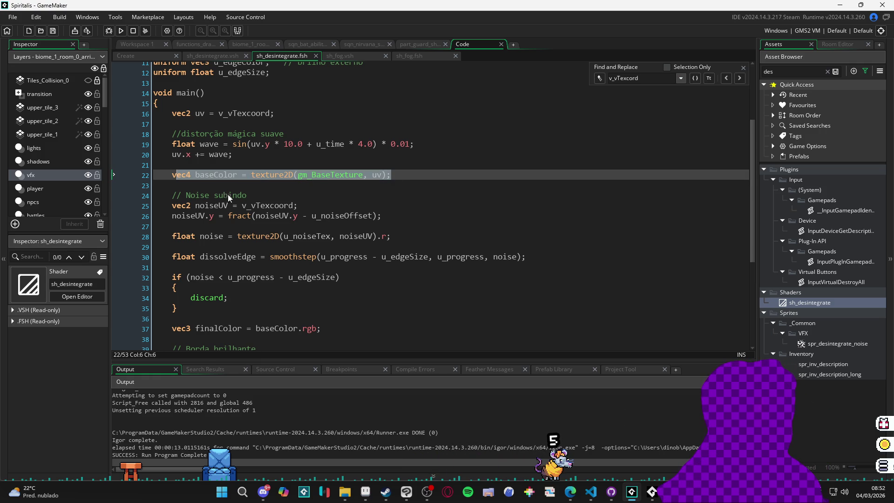
Compare the shader tabs and copy the baseColor lookup line from sh_desintegrate.fsh.
left_click(412, 55)
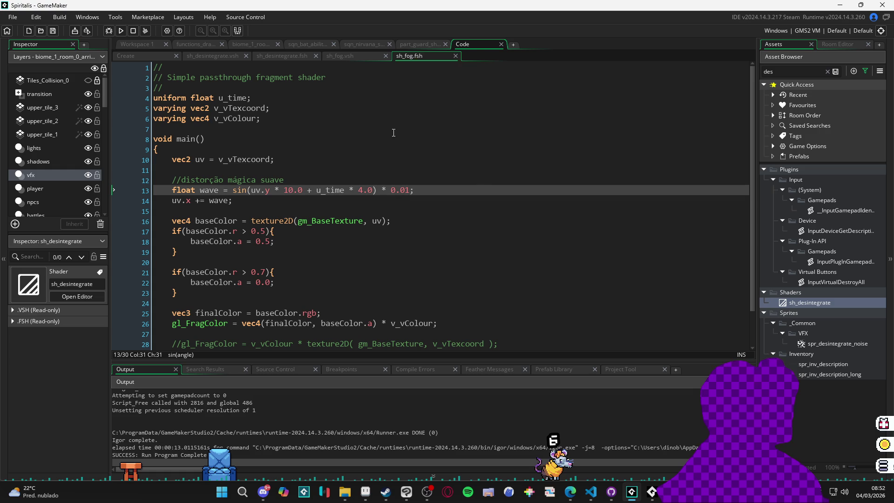
left_click(401, 220)
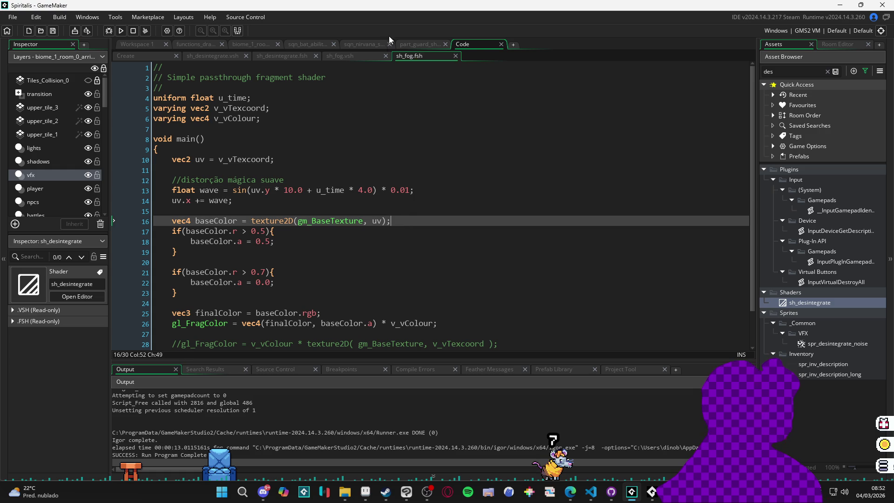
left_click(341, 54)
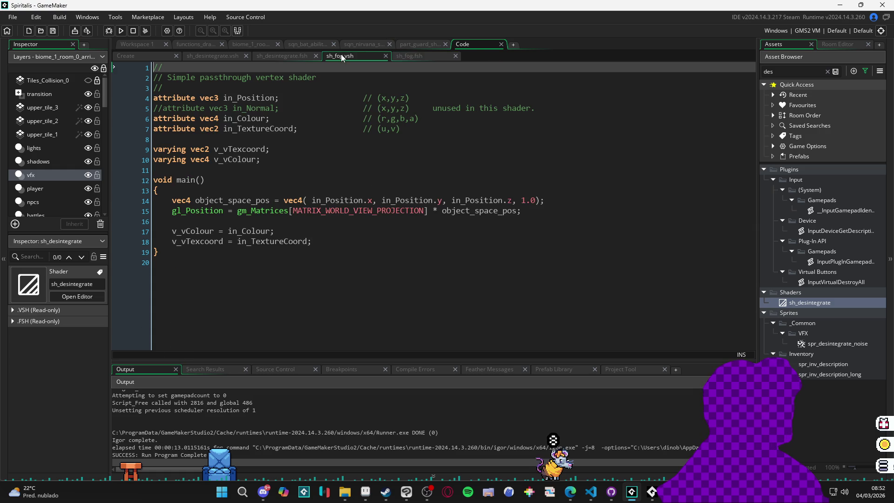
left_click(395, 56)
left_click(282, 56)
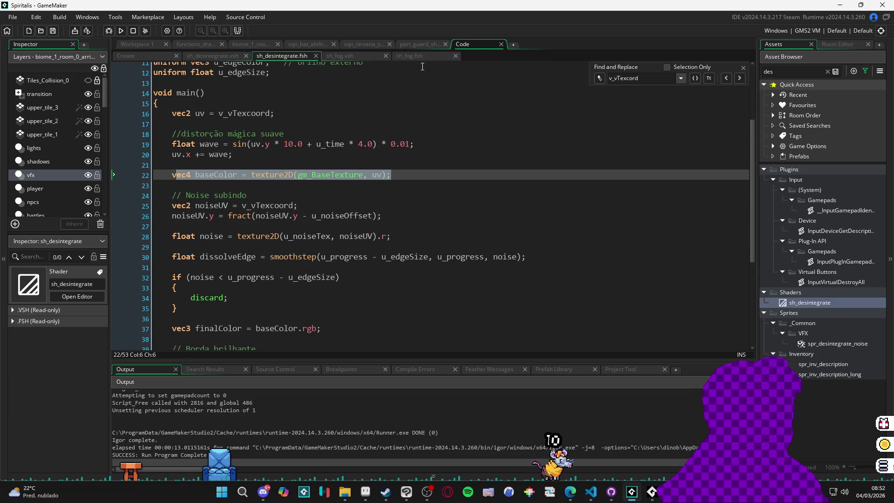
left_click_drag(391, 174, 174, 176)
key("ctrl+c")
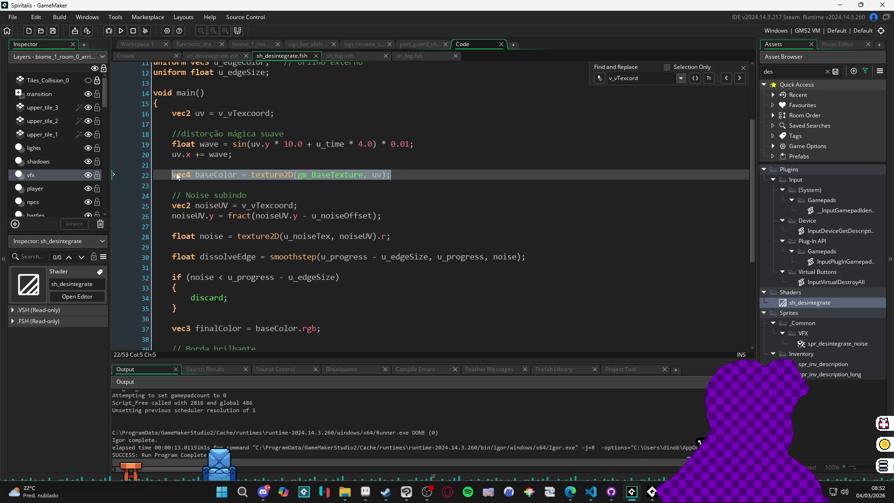
Paste that line over line 16 of sh_fog.fsh and add a blank line after it.
left_click(412, 56)
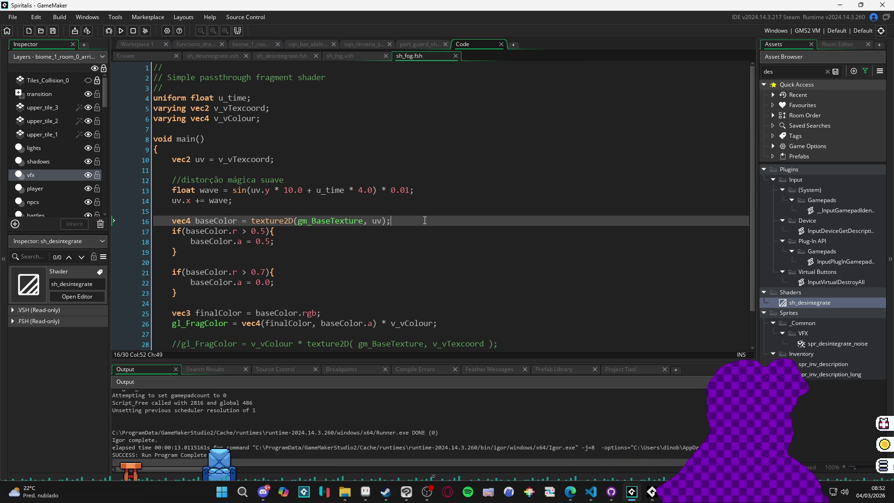
key("ctrl+shift+Left")
key("ctrl+shift+Left")
key("ctrl+shift+Left")
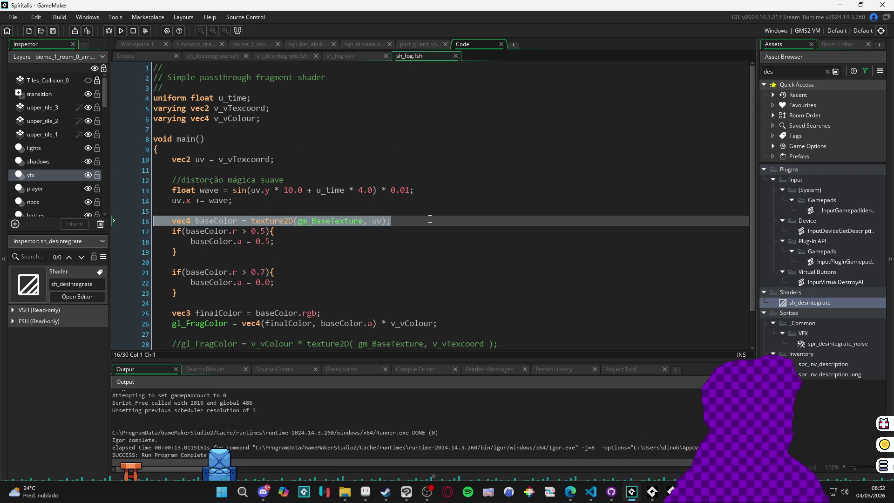
key("ctrl+v")
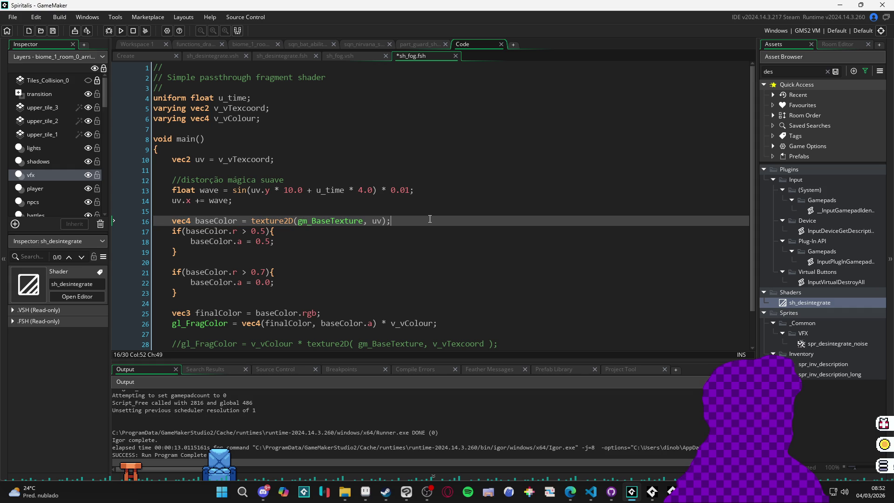
key("Return")
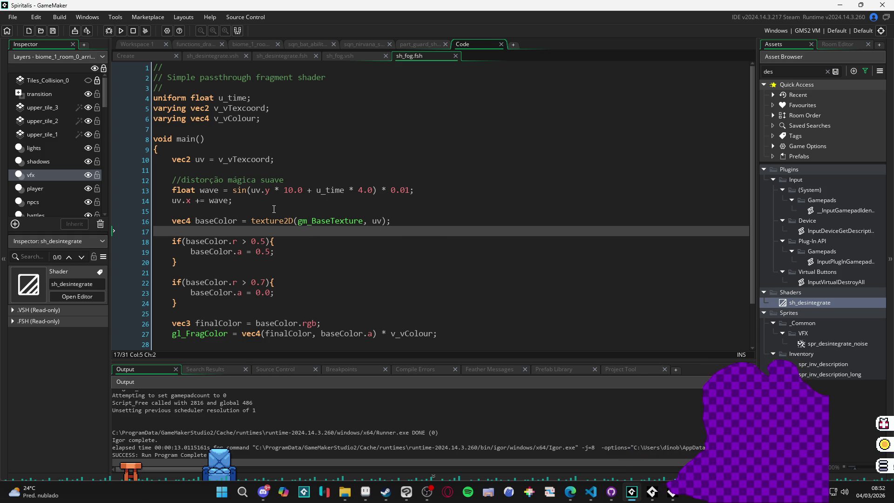
Change the line 13 wave multiplier from 0.01 to 0.1 and run the game.
left_click(330, 190)
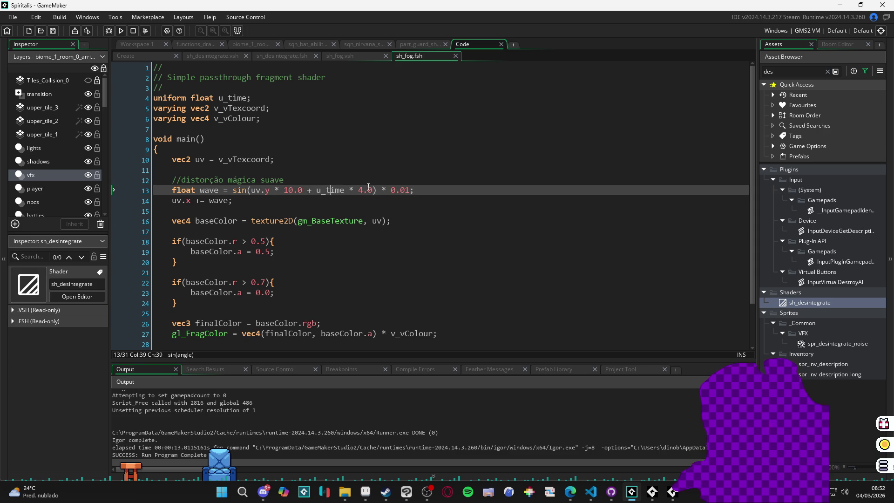
left_click(410, 190)
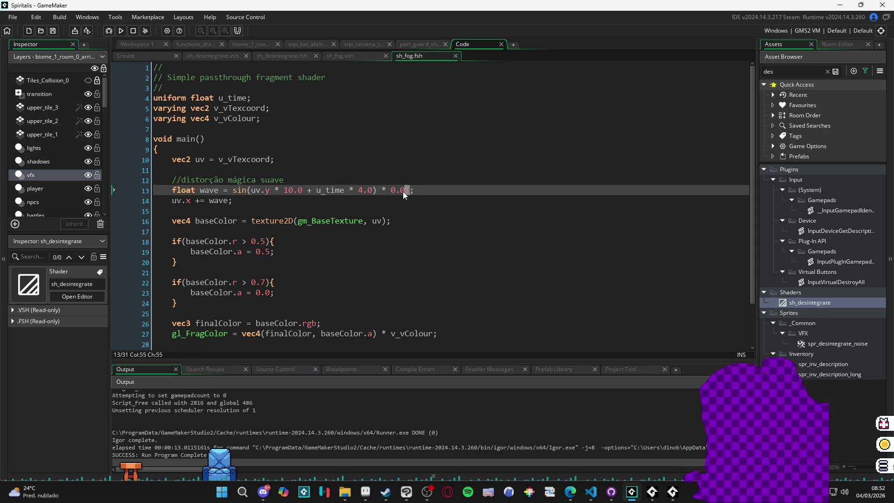
key("Left")
key("BackSpace")
key("F5")
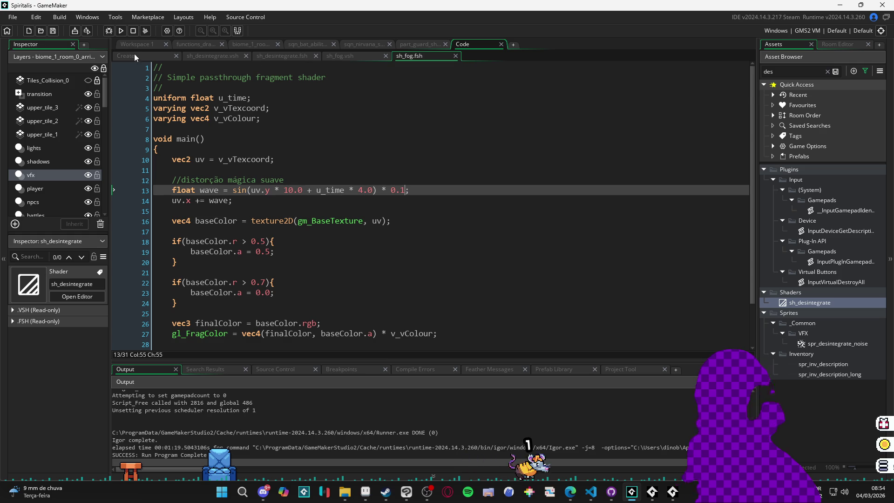
Review the shader_set and u_time uniform lines in the Create event, then test-run the game.
left_click(147, 57)
scroll(387, 262, "down", 5)
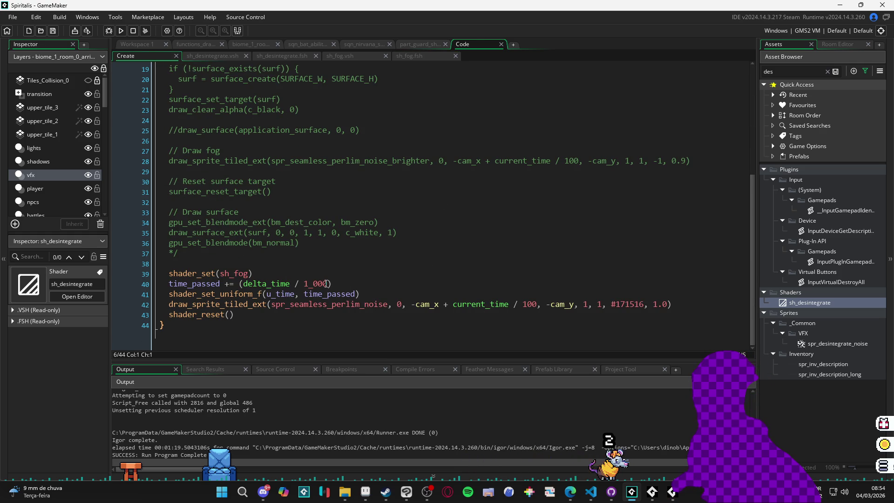
left_click(419, 56)
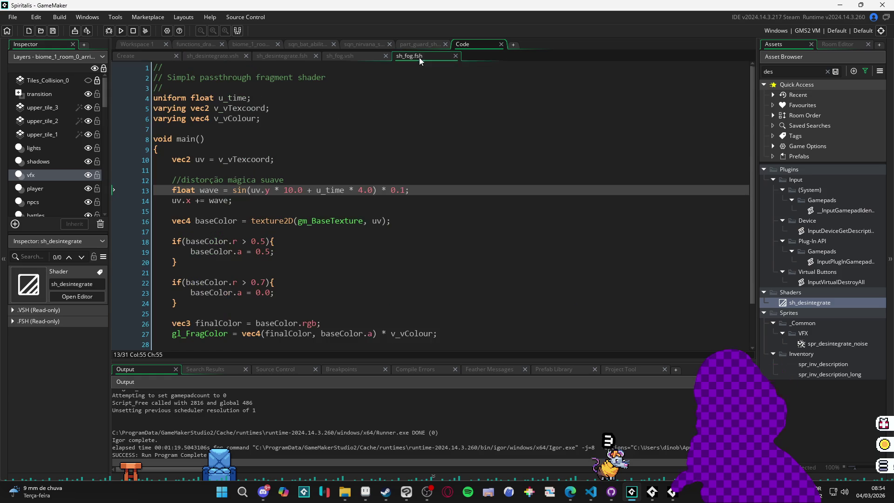
left_click(160, 56)
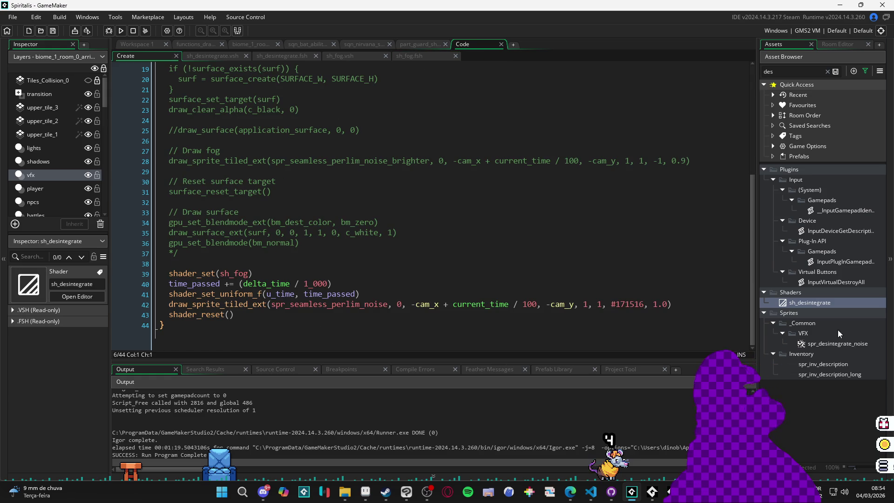
scroll(373, 196, "up", 6)
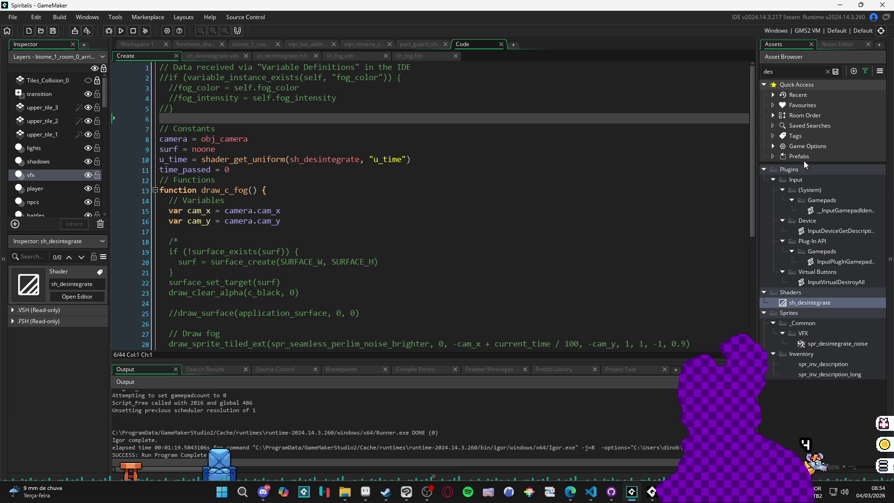
scroll(324, 162, "down", 6)
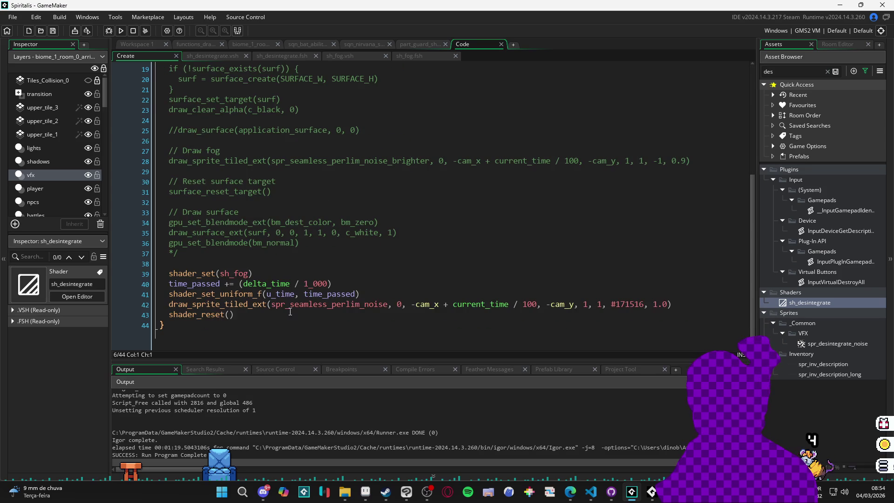
double_click(239, 273)
scroll(279, 215, "up", 6)
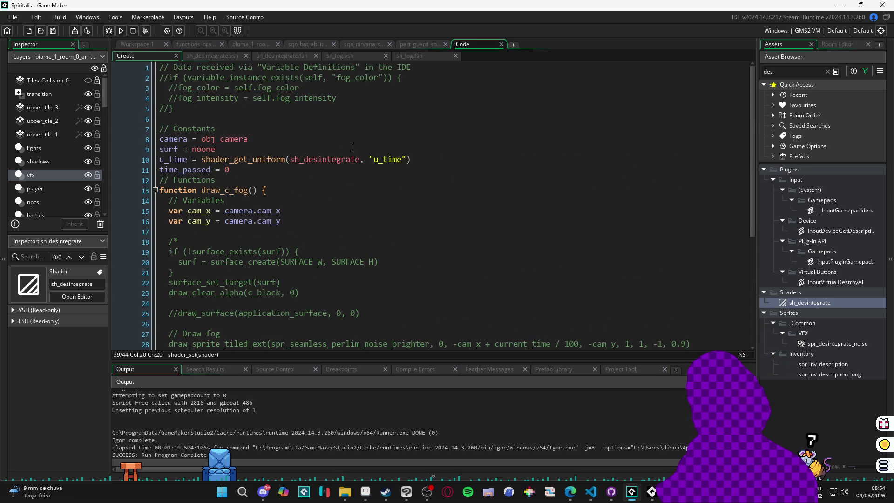
left_click(333, 158)
scroll(431, 210, "down", 6)
key("F5")
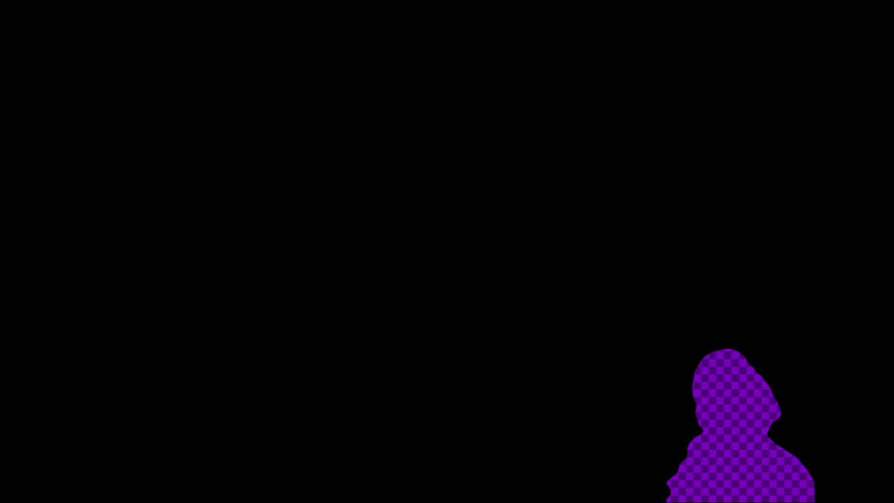
key("Escape")
Restore line 40 so delta_time is divided by 1_000_000.
key("Down")
key("Up")
type("000")
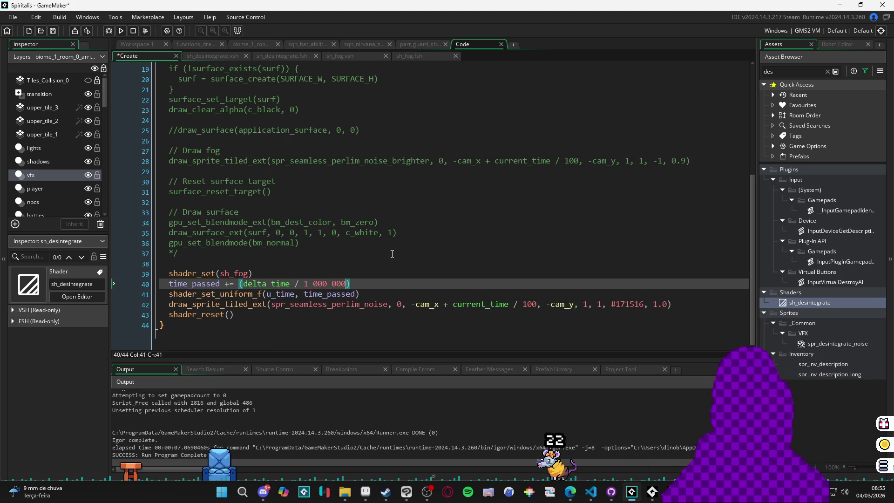
left_click(415, 56)
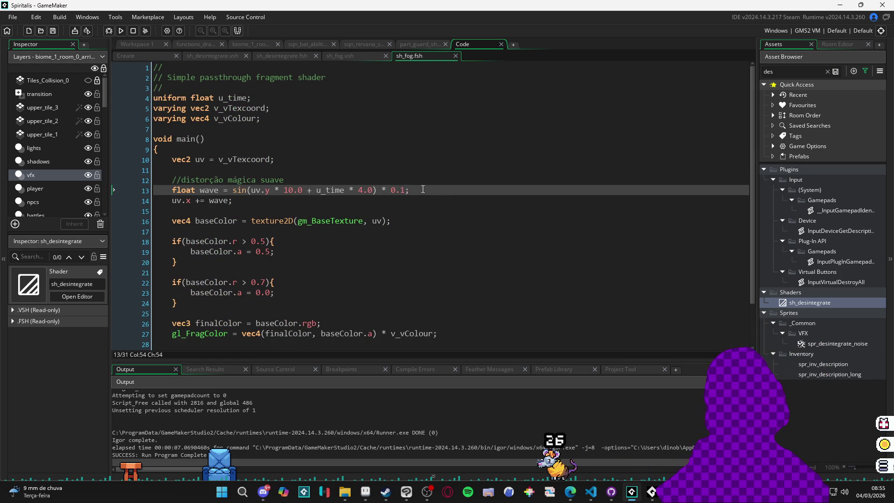
Run the game to watch the subtler drifting cave fog, then close the game window.
key("F5")
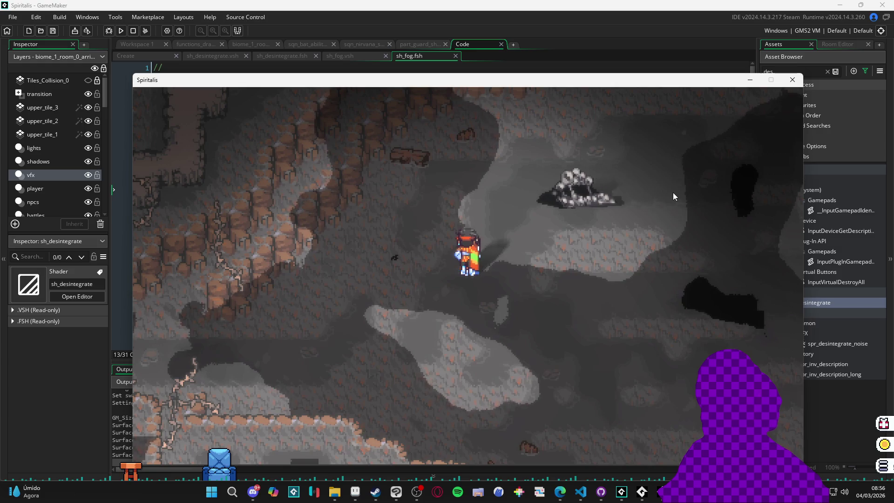
left_click(792, 79)
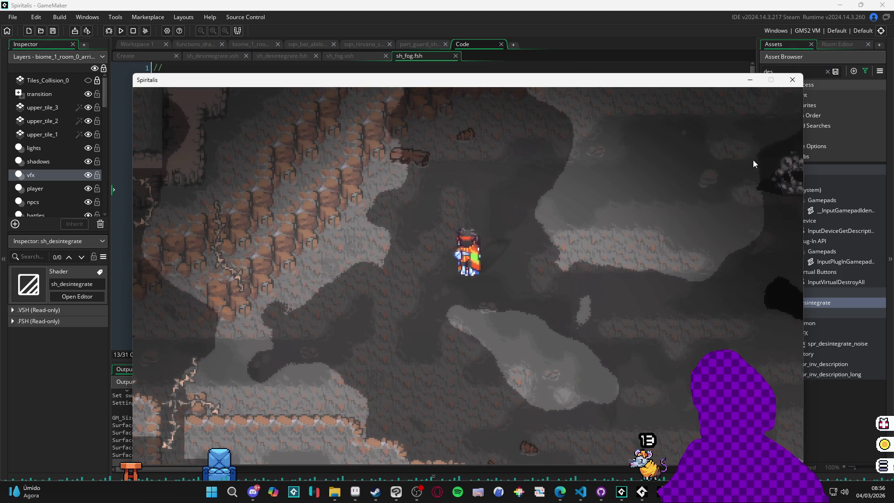
left_click(794, 82)
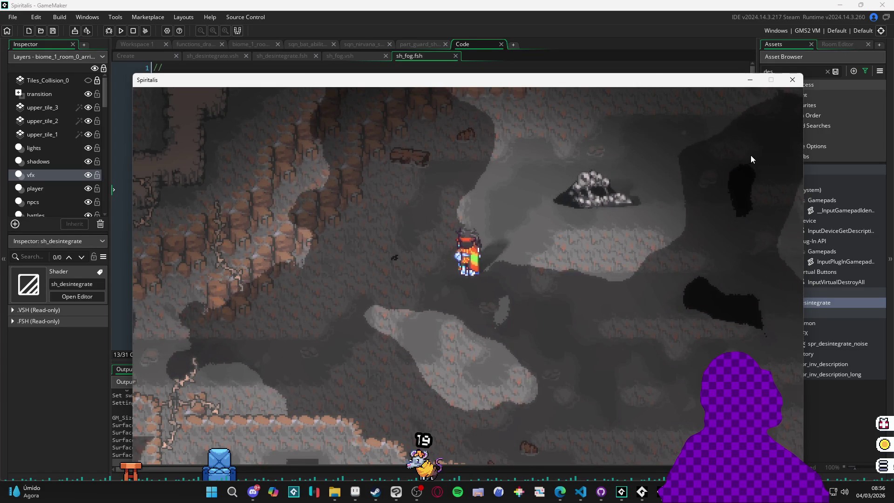
left_click(789, 86)
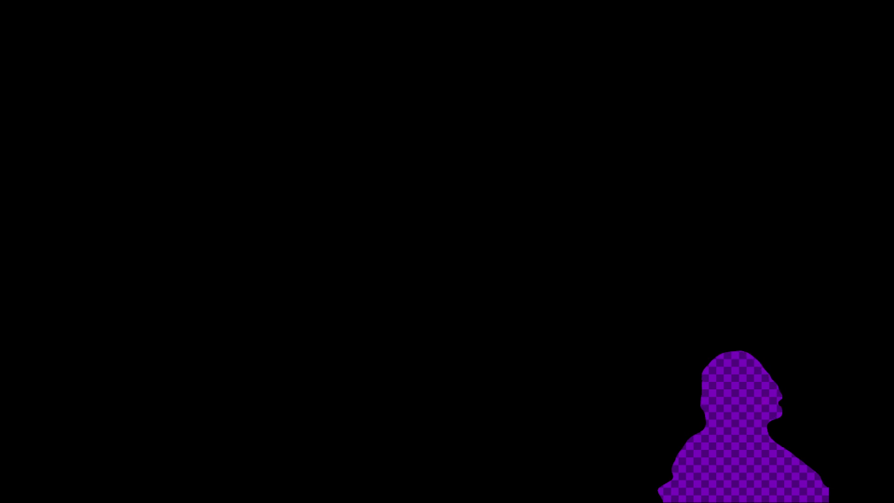
Run the game twice to view the 0.002-strength fog while exploring and in battle, closing it each time.
key("F5")
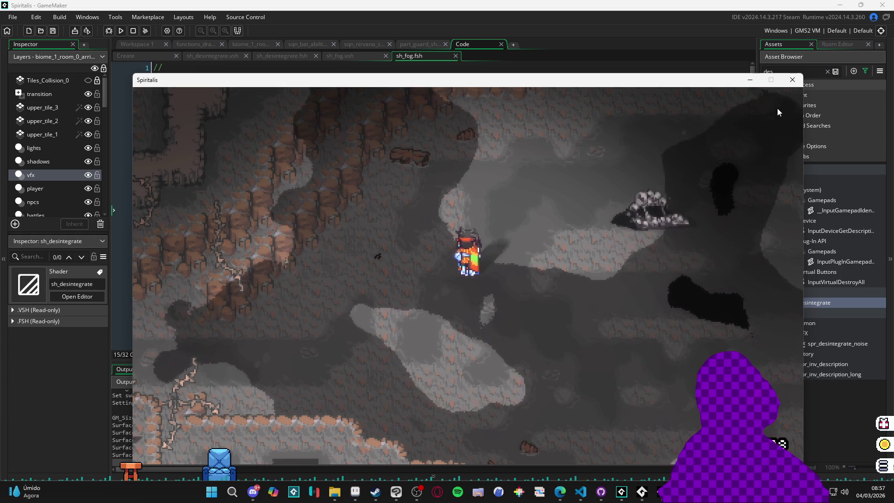
left_click(792, 82)
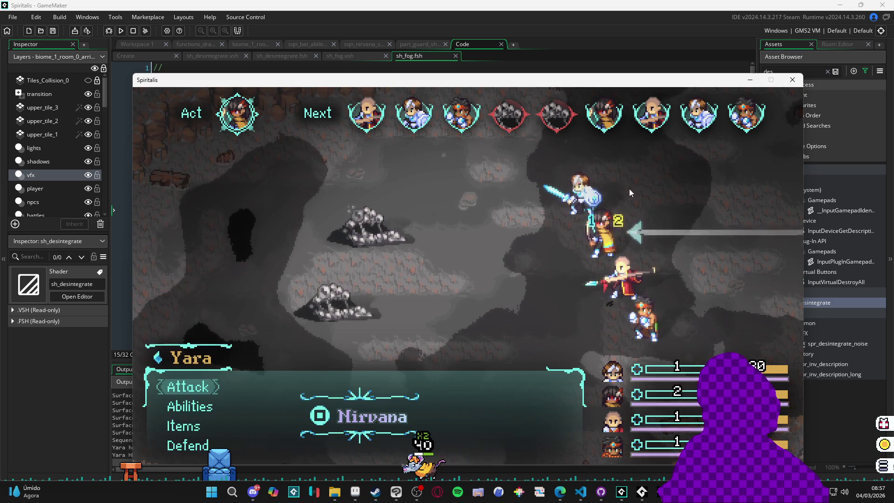
left_click(792, 79)
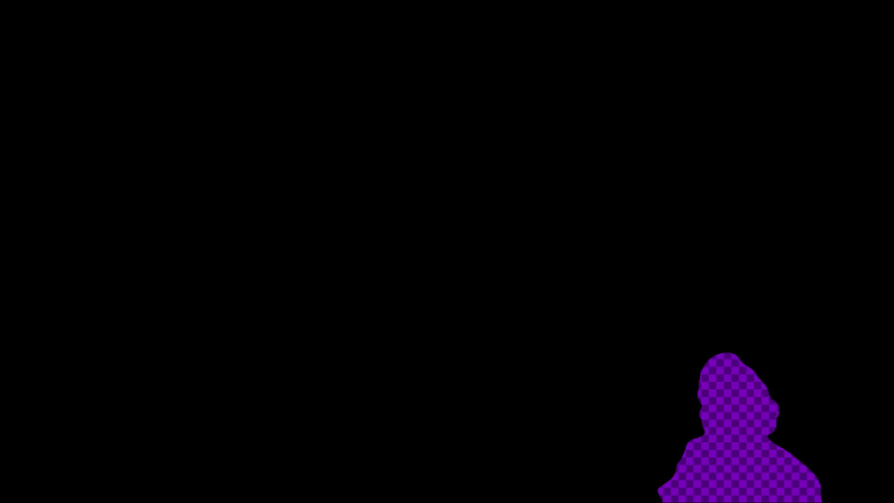
key("F5")
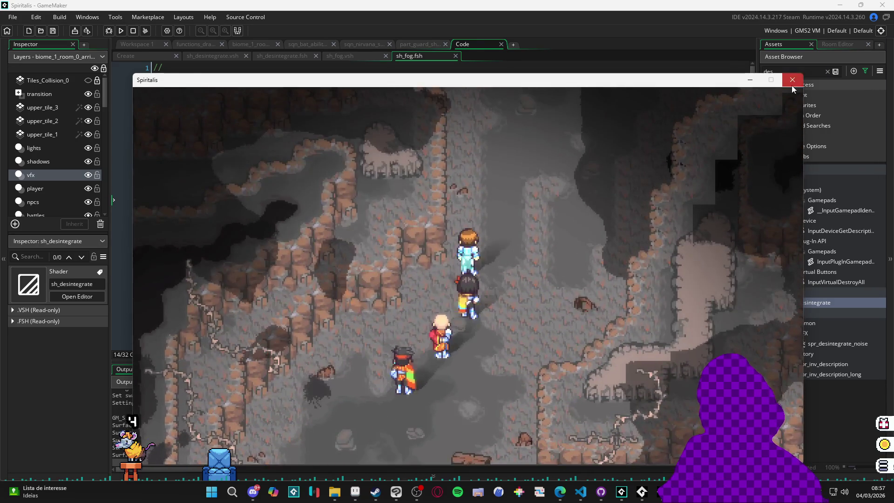
left_click(791, 84)
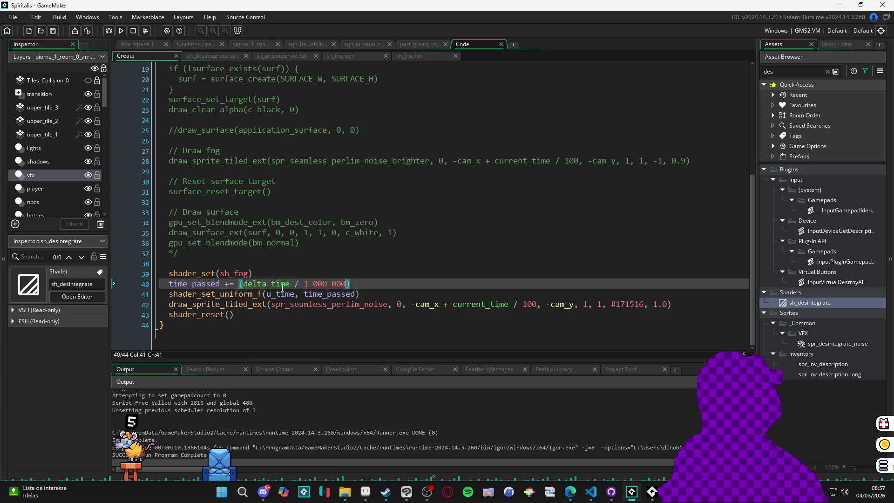
Pass cam_x + time_passed to the fog's u_time and run the game to test it.
mouse_move(247, 286)
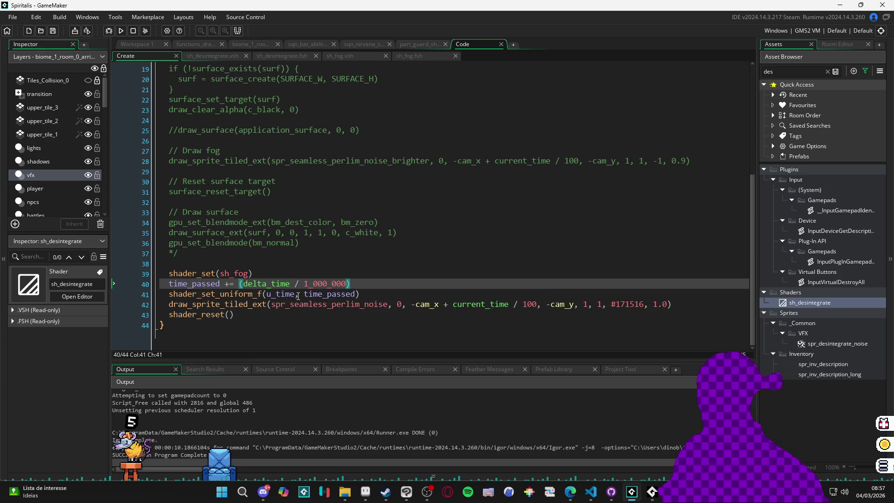
left_click(306, 294)
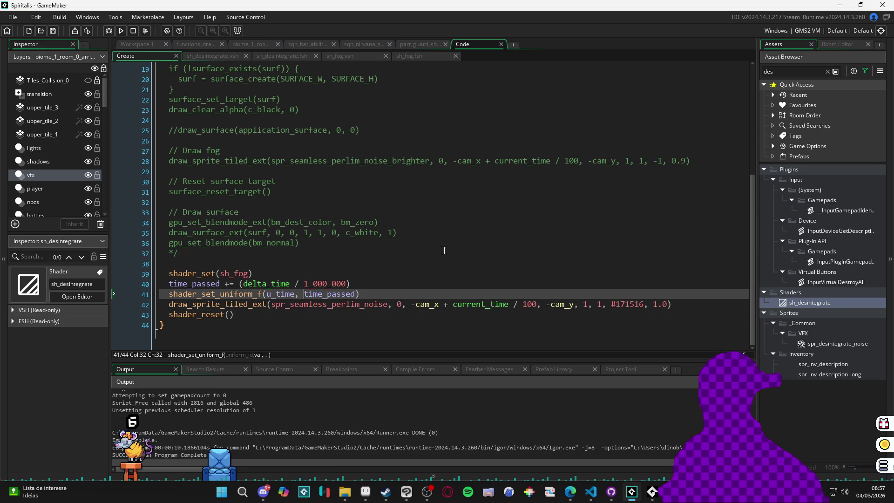
double_click(428, 303)
left_click(301, 293)
type("cam_x +")
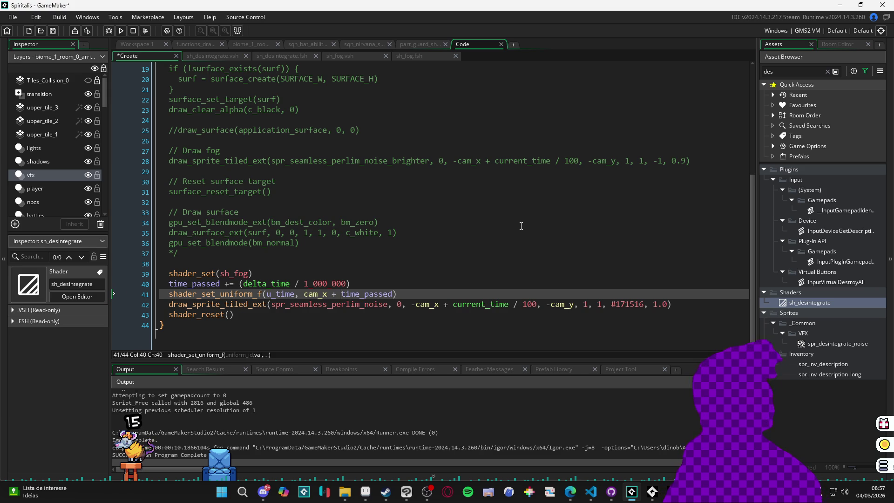
key("F5")
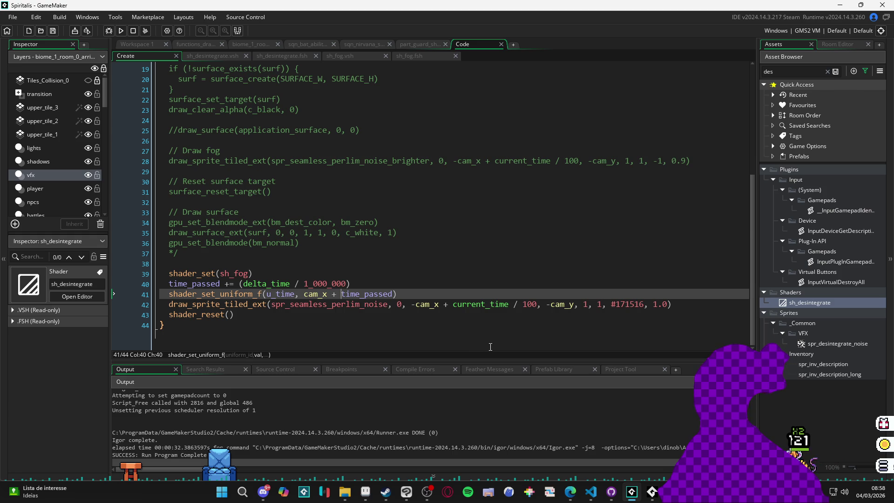
Restore plain time_passed for u_time and bring up the sh_fog fragment shader.
key("BackSpace")
key("BackSpace")
key("BackSpace")
left_click(456, 304)
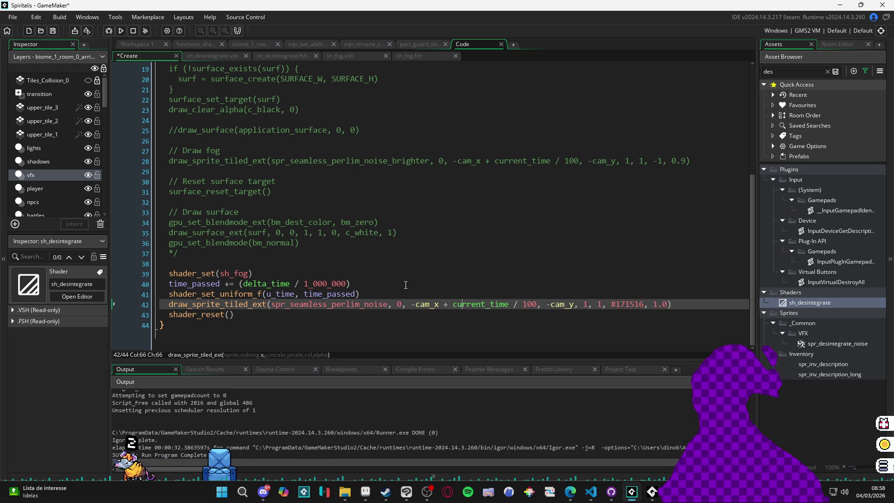
left_click(418, 56)
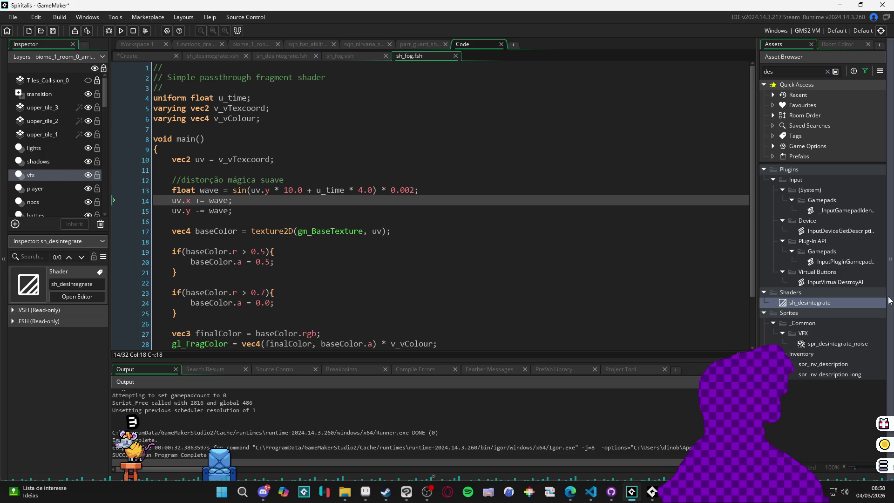
Browse the open editors (sh_desintegrate, drawing script, fog object) and return to sh_fog.fsh.
left_click(222, 56)
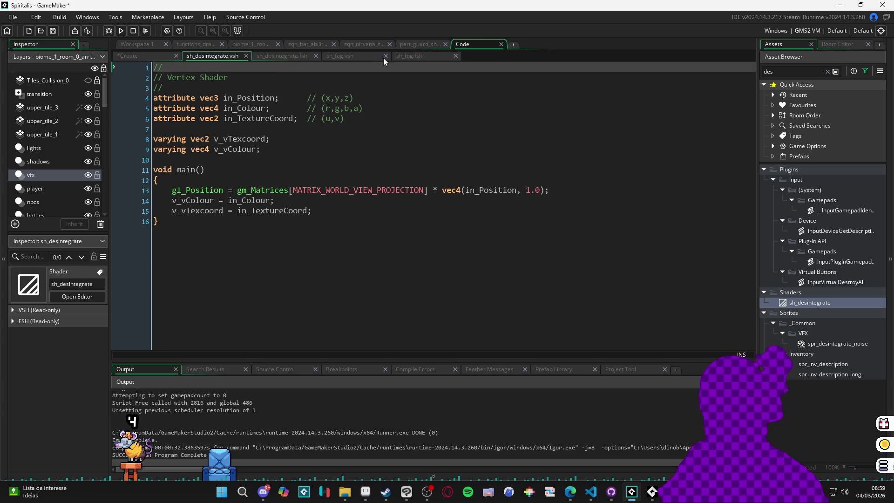
left_click(424, 44)
left_click(374, 41)
left_click(479, 42)
left_click(310, 43)
left_click(259, 45)
left_click(192, 44)
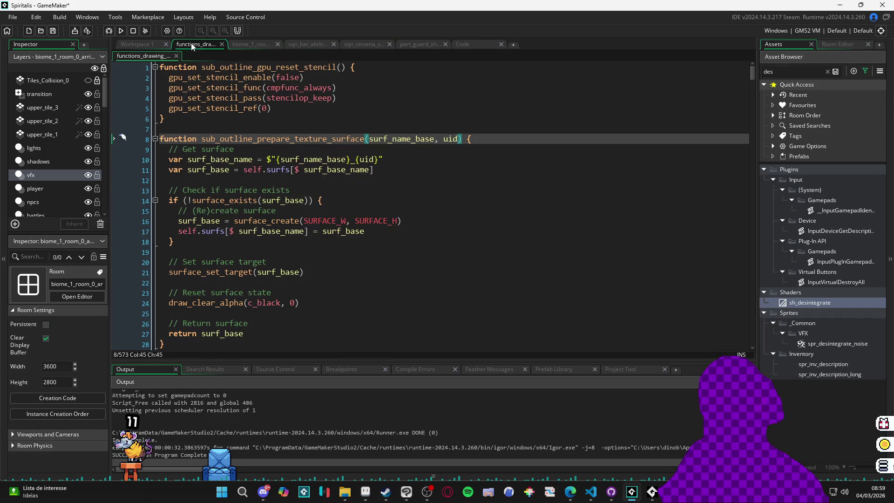
left_click(144, 42)
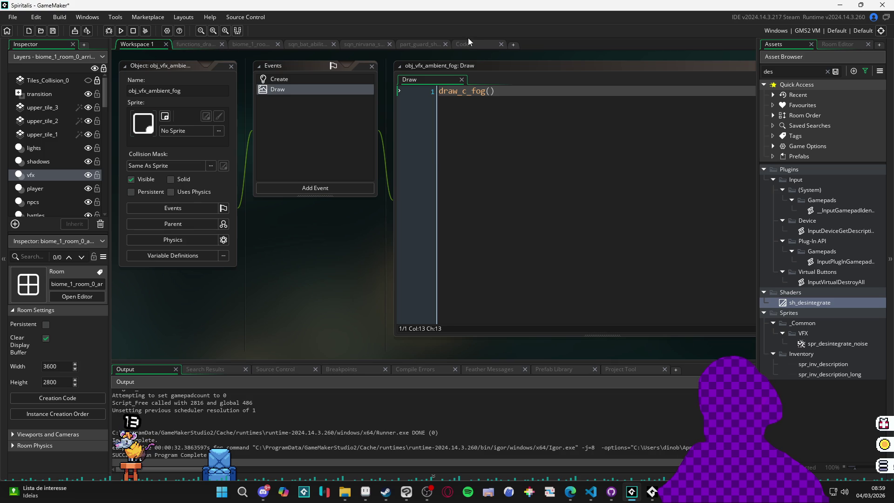
left_click(461, 45)
left_click(139, 57)
left_click(437, 55)
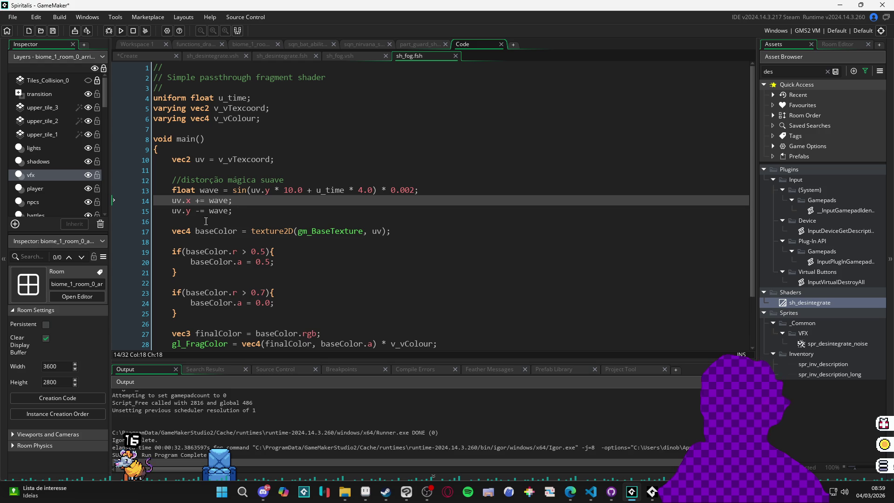
Comment out line 15's uv.y -= wave with // and save the shader.
left_click(168, 211)
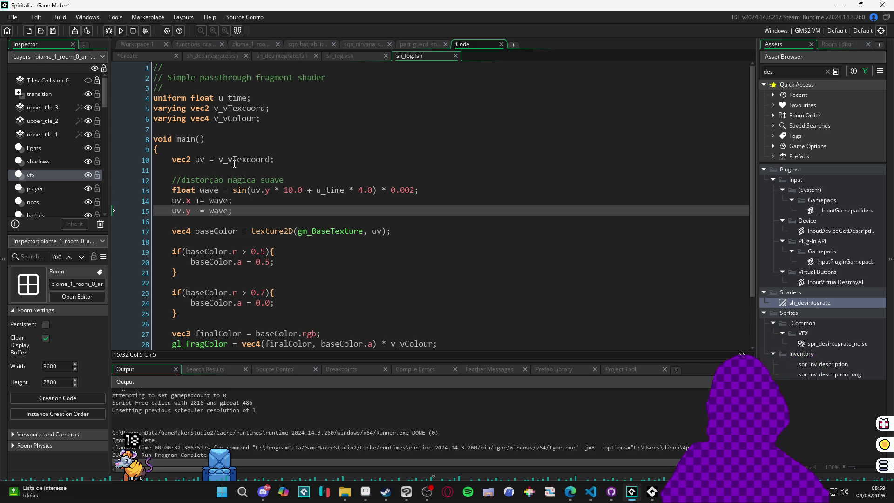
type("//")
key("ctrl+s")
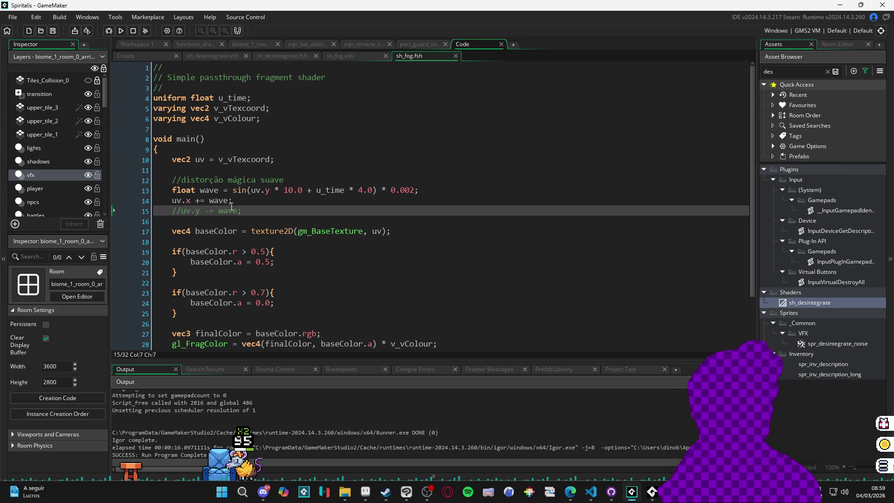
left_click(152, 57)
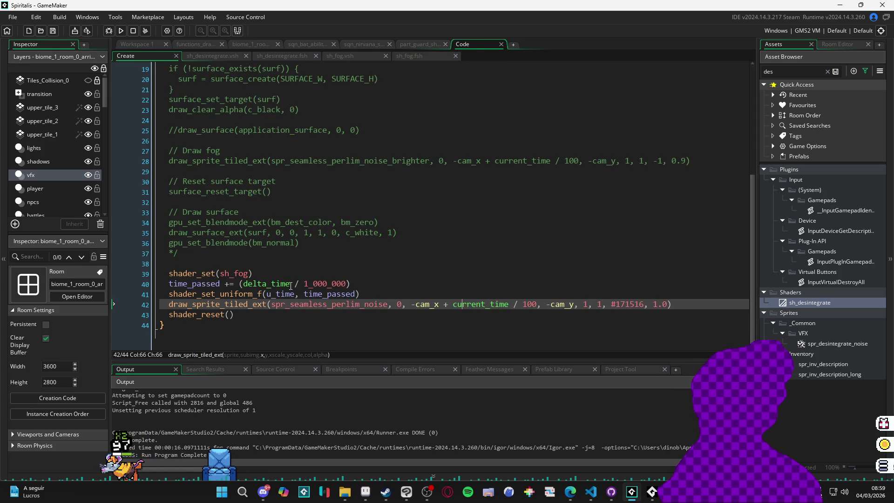
Change u_time to -cam_x + time_passed, save and test-run, then begin parenthesizing cam_x.
left_click(305, 292)
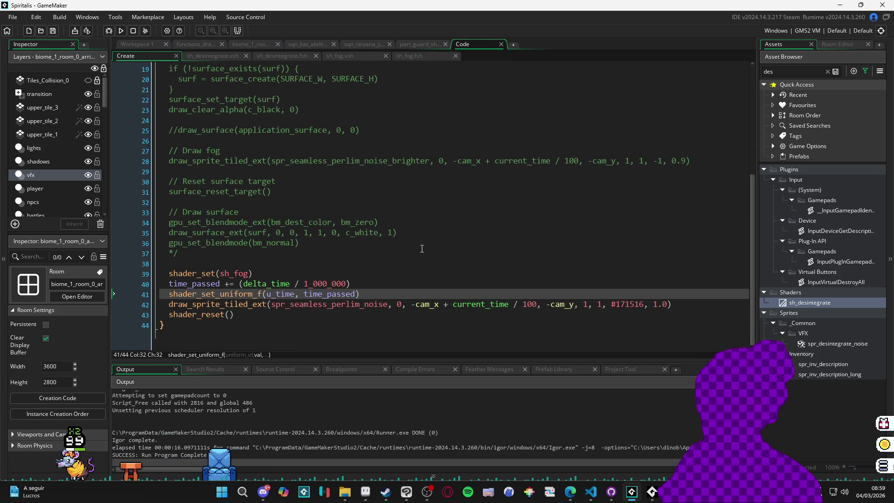
type("-cam_x ")
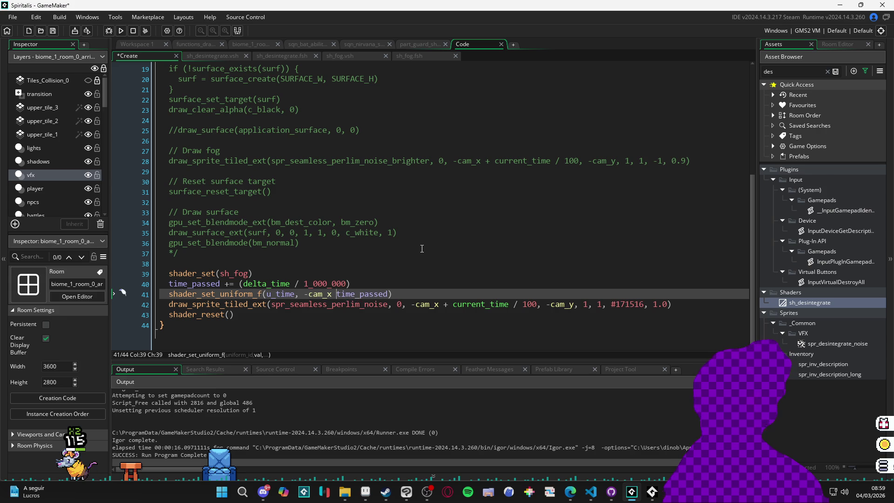
type("+")
key("ctrl+s")
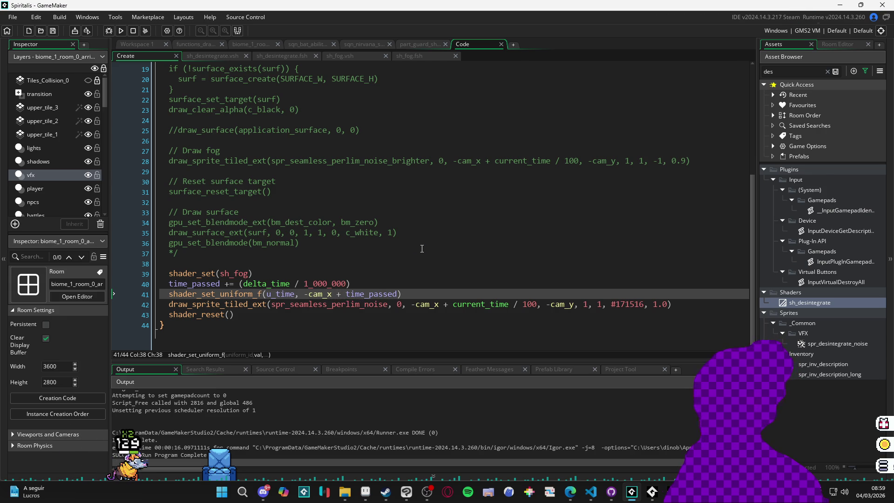
key("F5")
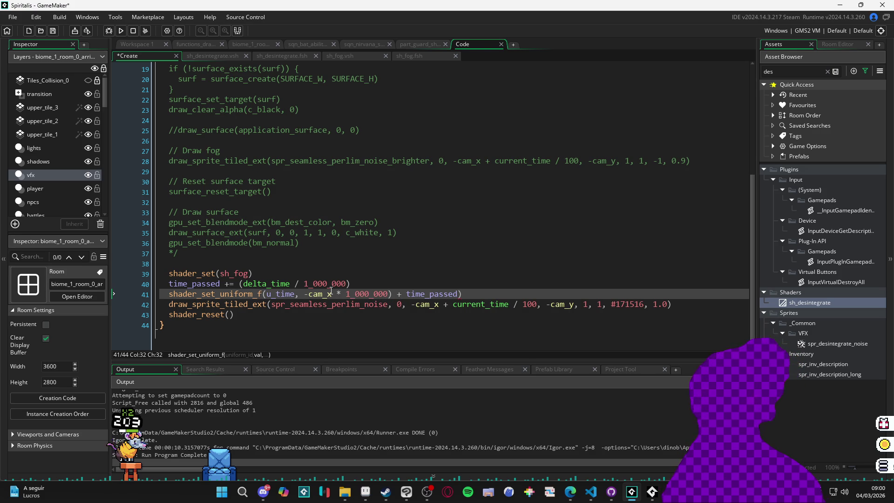
type("(")
key("Delete")
Test-run the fog with u_time at (cam_x / 1_000_000) + time_passed, then select -cam_x on line 42.
key("F5")
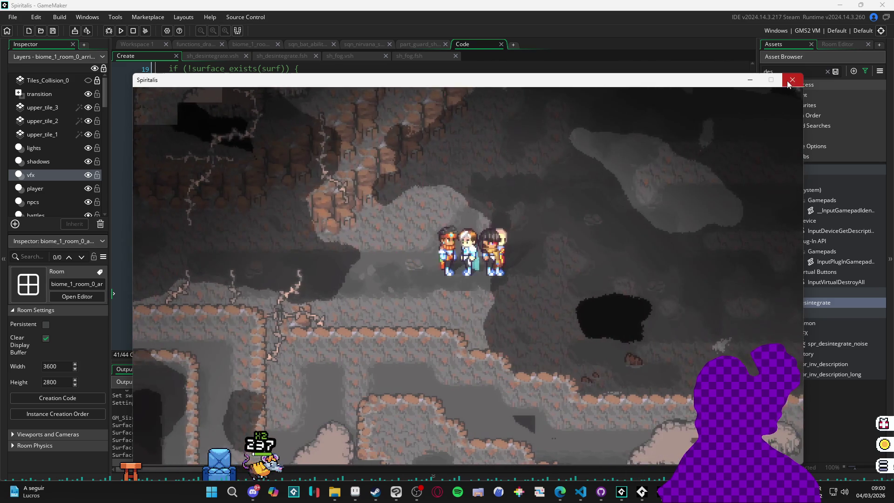
left_click(792, 80)
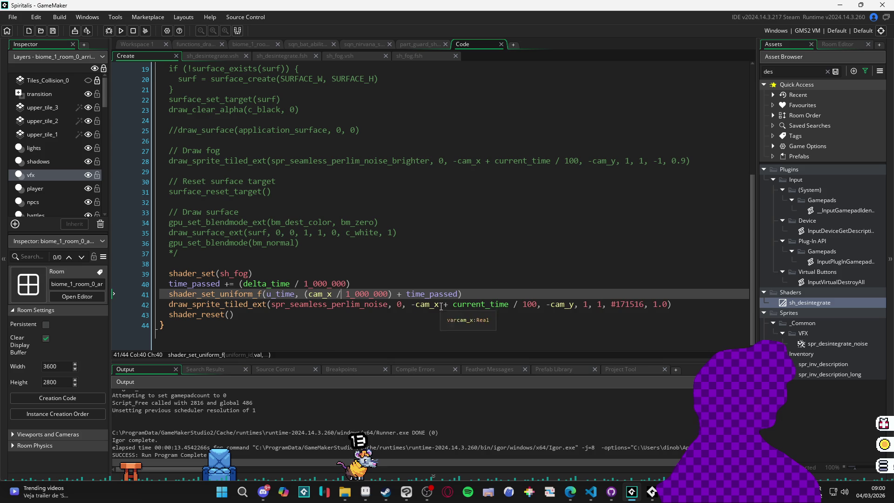
left_click_drag(441, 304, 409, 303)
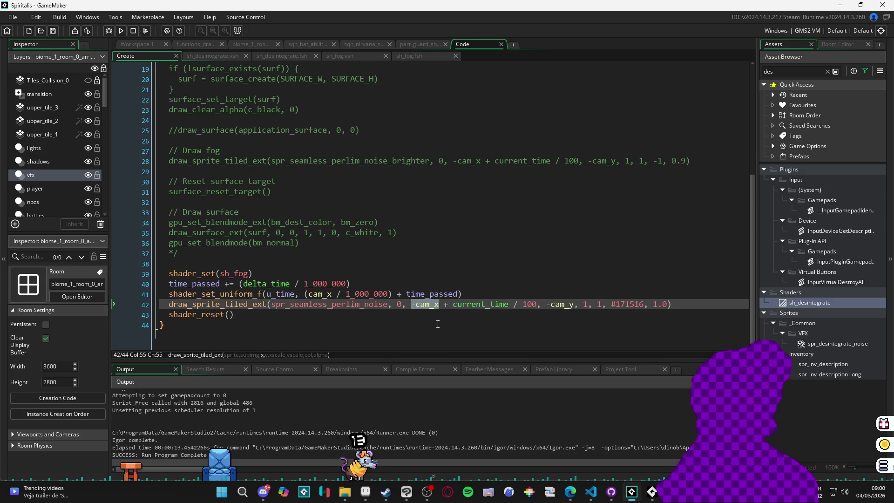
Remove -cam_x from the fog draw line, set its vertical offset to 0, and test-run twice.
key("BackSpace")
key("Delete")
key("Delete")
key("Delete")
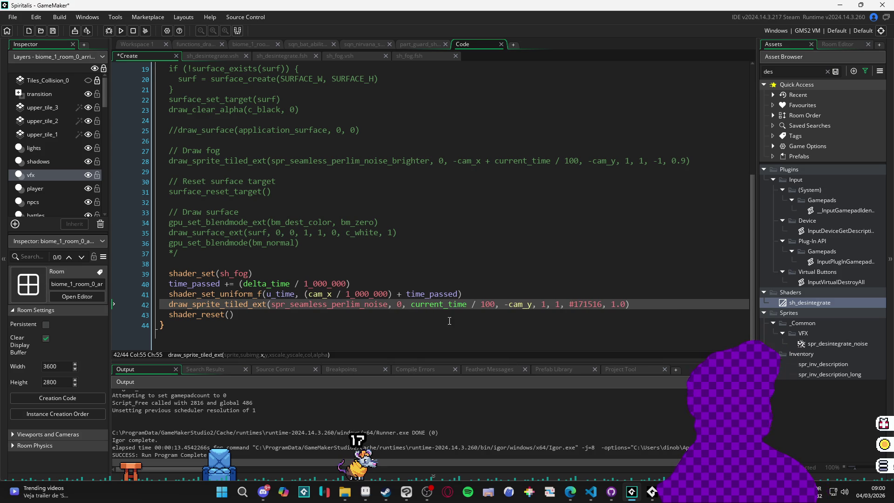
key("F5")
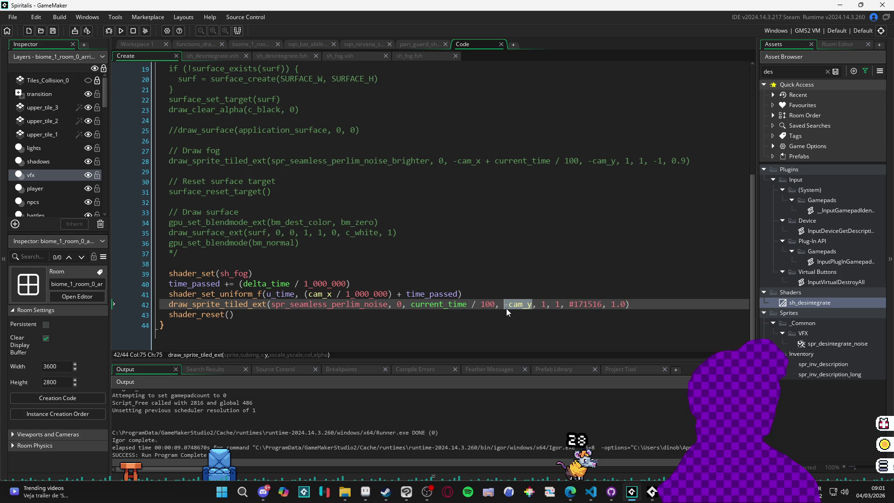
type("0")
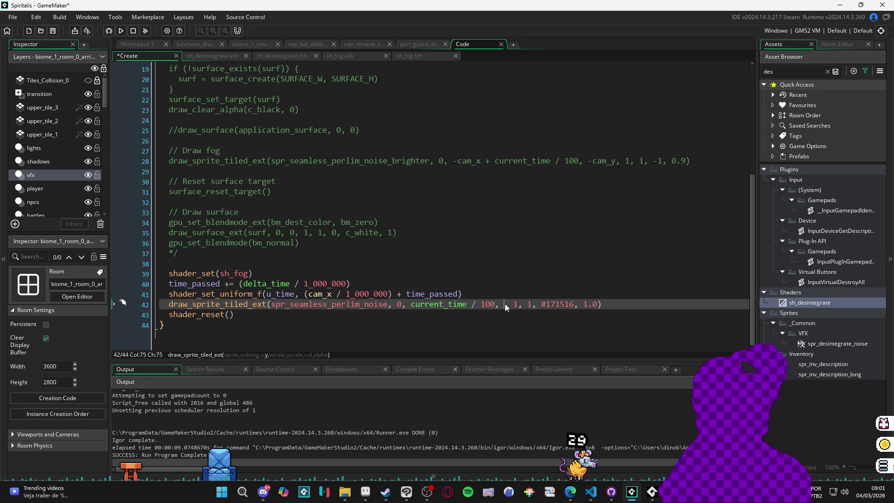
key("F5")
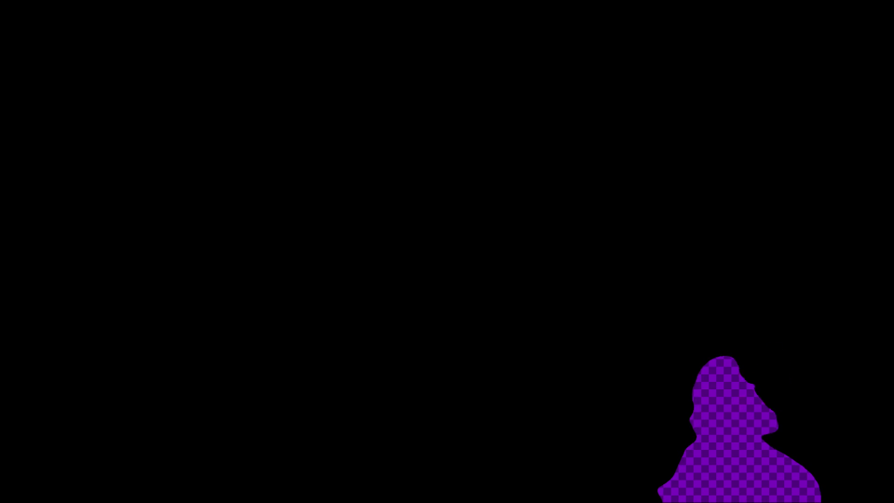
scroll(290, 176, "up", 6)
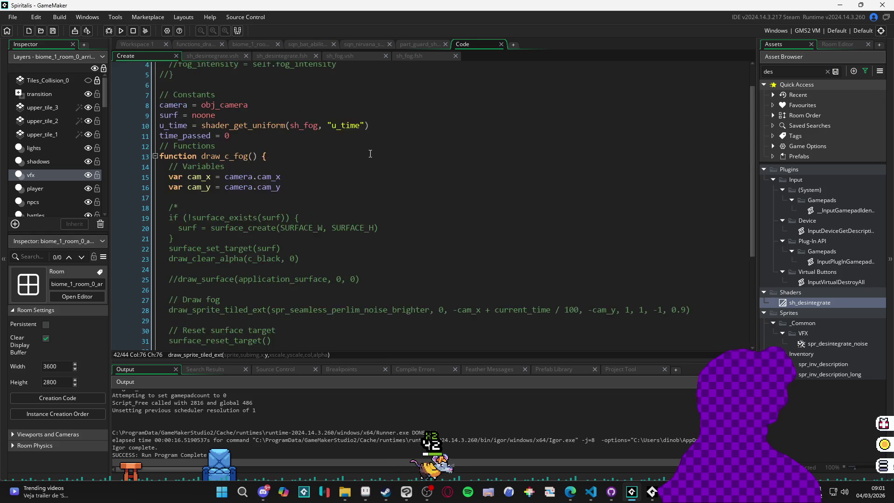
Add depth = -99999 below time_passed = 0 in the Create event and test-run the game.
left_click(290, 177)
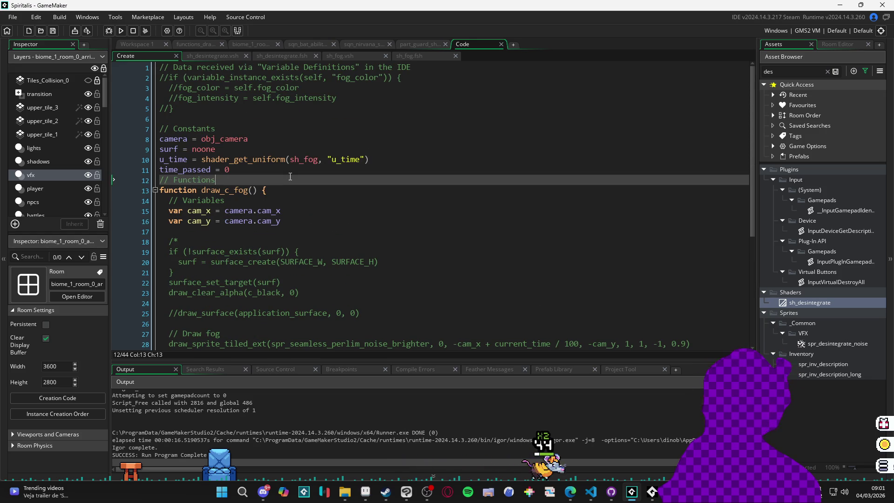
key("Up")
key("End")
key("Return")
key("Return")
key("Up")
type("dep")
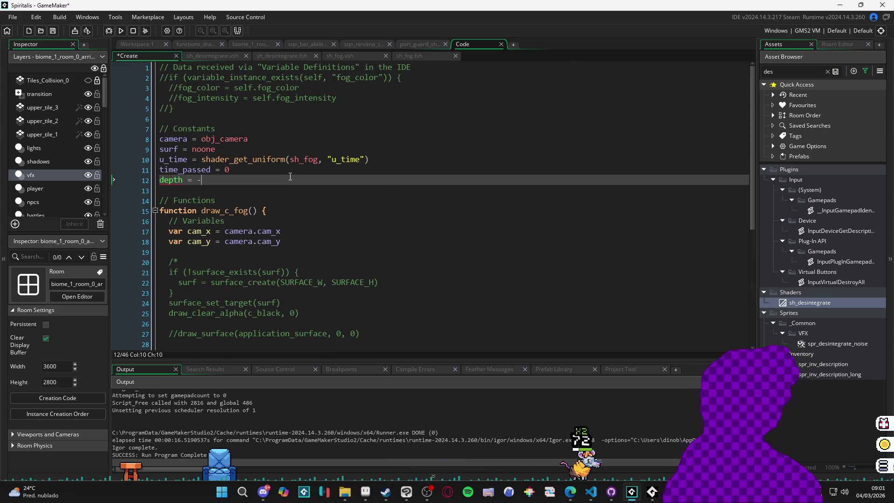
key("F5")
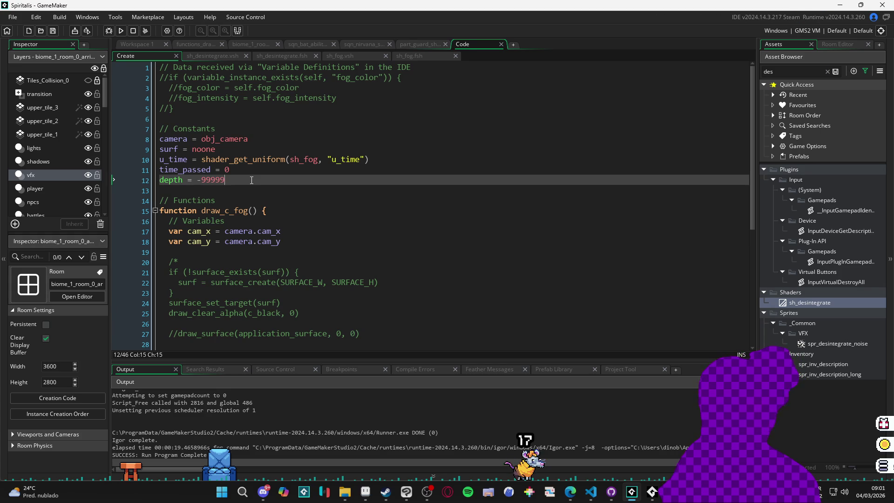
key("F5")
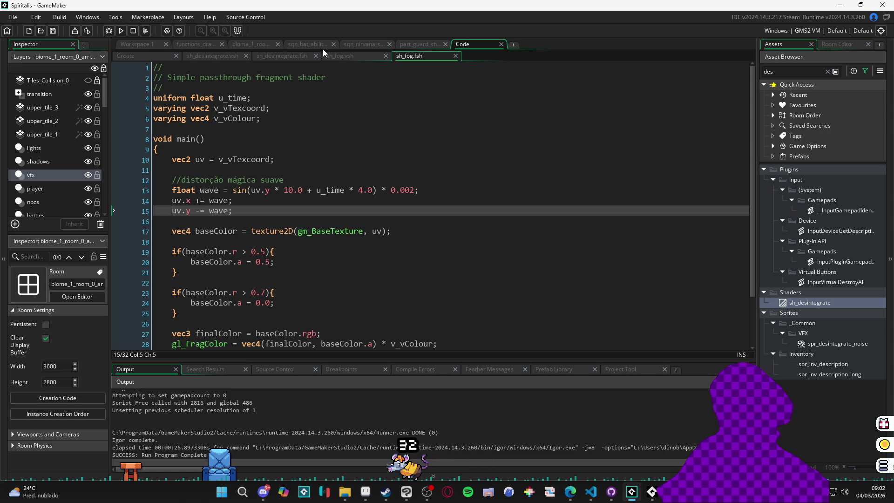
Open biome_1_room and inspect the vfx and player layers' instances.
left_click(250, 44)
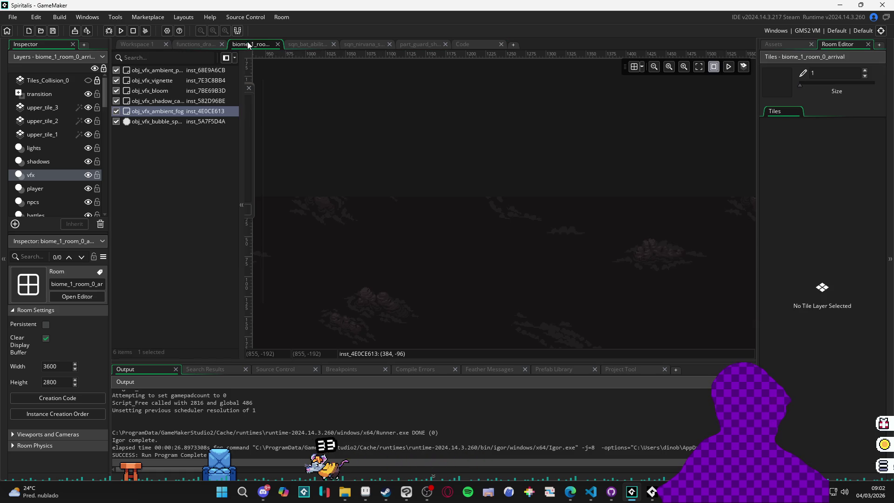
left_click(161, 121)
left_click(161, 112)
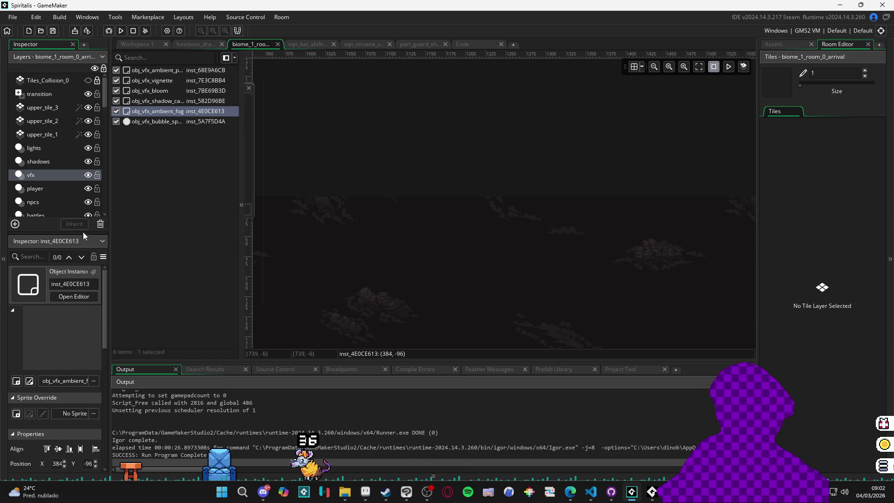
left_click_drag(111, 311, 199, 312)
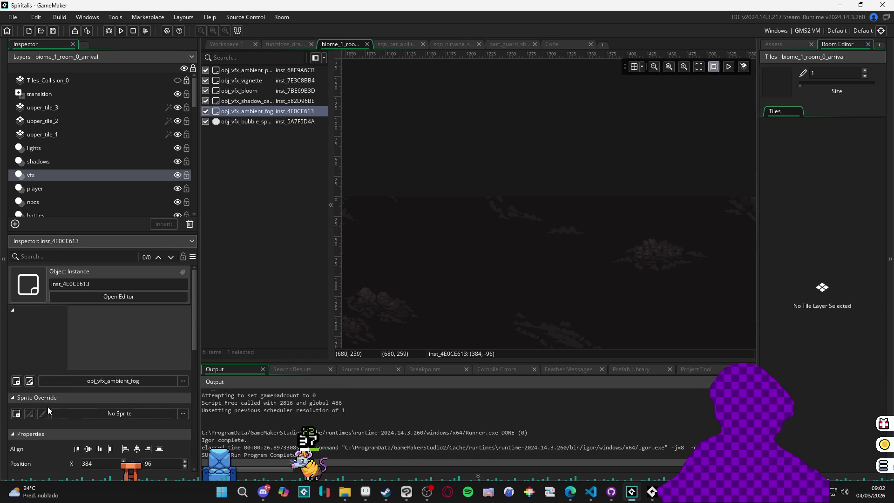
scroll(42, 405, "down", 5)
scroll(43, 405, "up", 2)
scroll(50, 401, "down", 3)
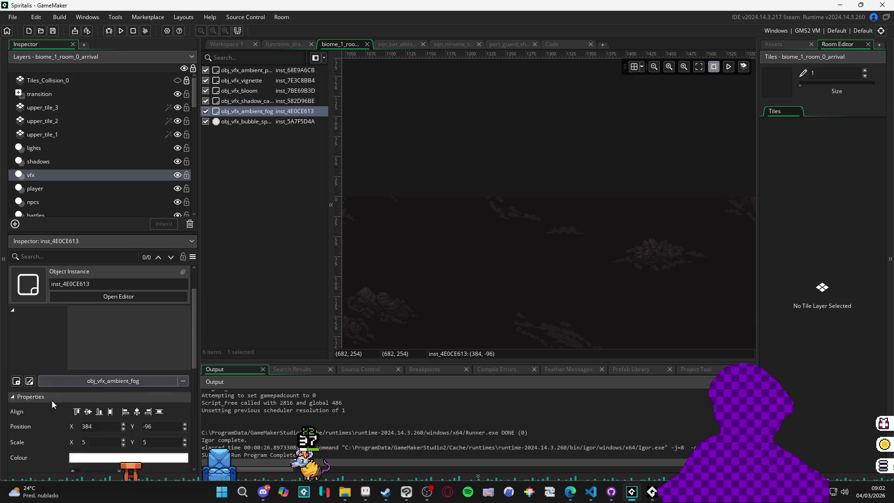
left_click(79, 176)
left_click(69, 185)
left_click(67, 180)
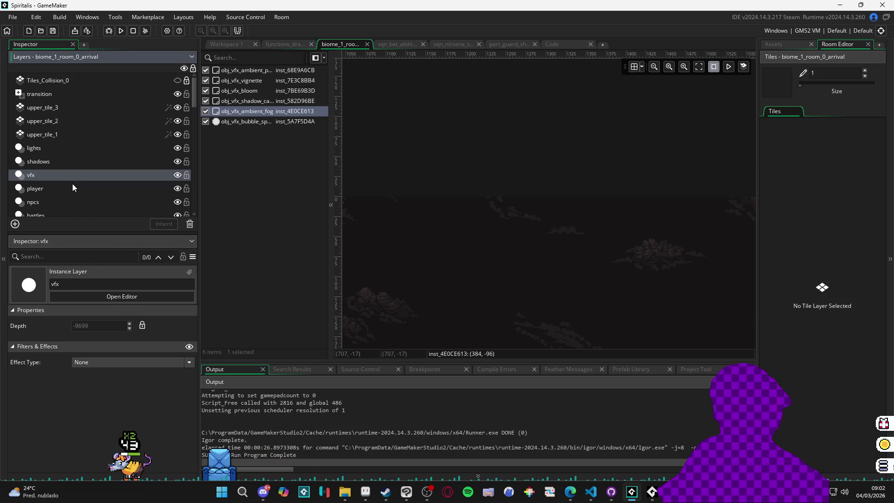
left_click(72, 184)
left_click(78, 178)
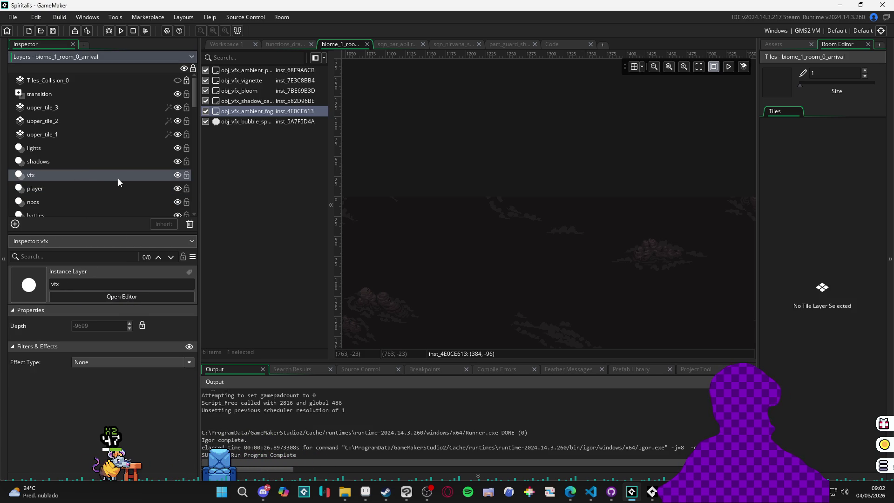
left_click(781, 45)
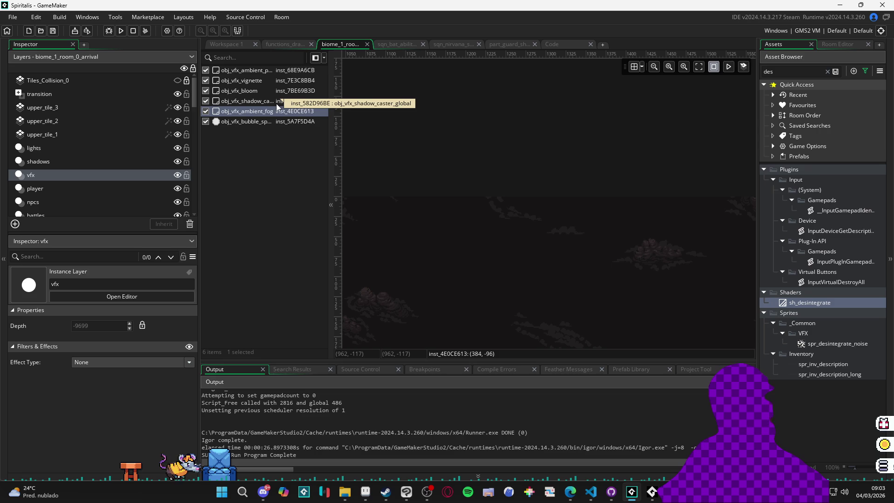
Move obj_vfx_bloom below obj_vfx_ambient_fog in the vfx layer's instance order and test-run.
left_click(259, 93)
left_click_drag(261, 93, 256, 119)
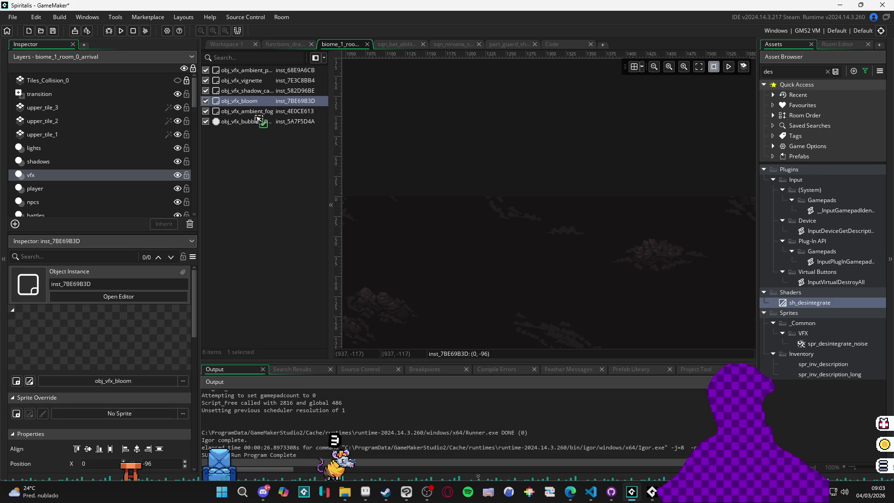
left_click_drag(257, 116, 257, 118)
key("F5")
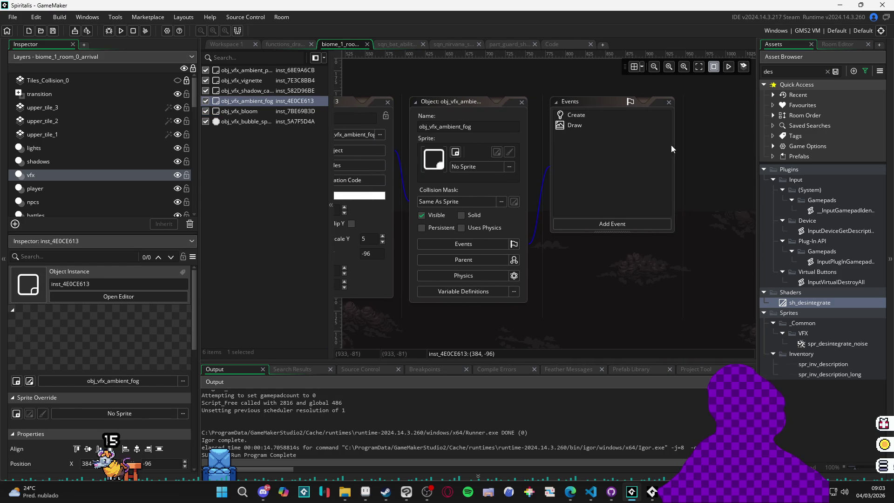
Change the fog object's Draw event to a Draw GUI event and test-run the game.
double_click(593, 124)
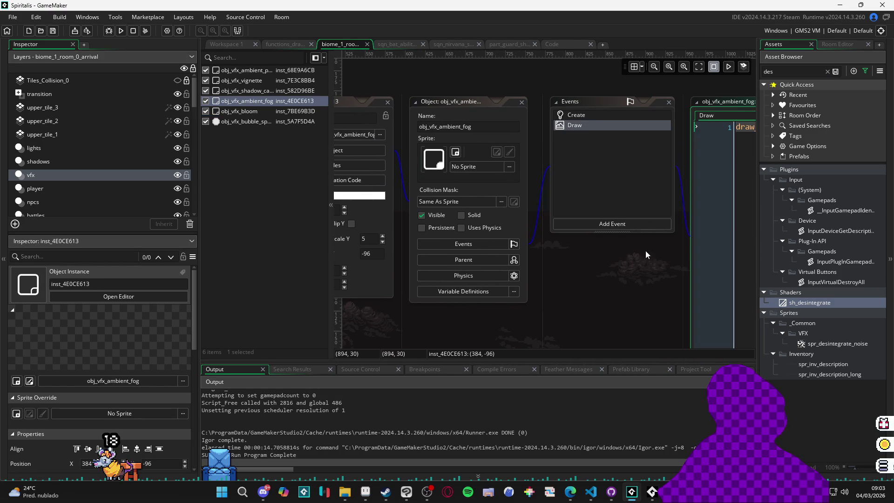
right_click(369, 138)
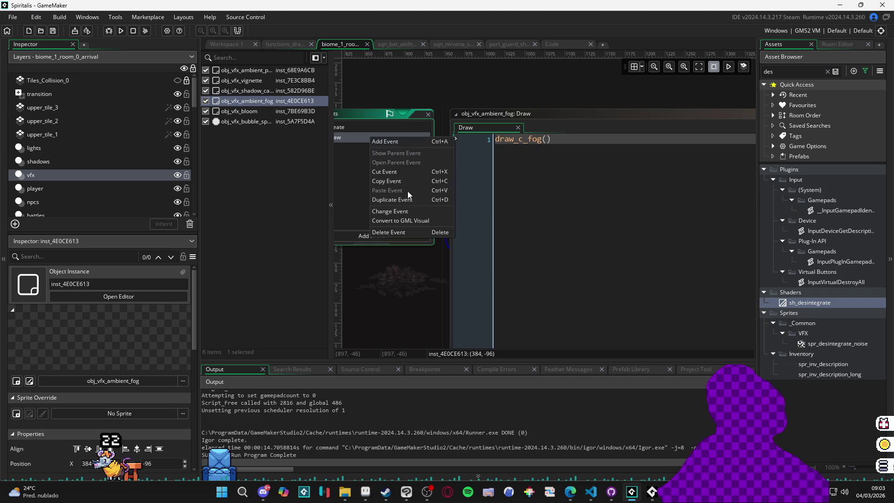
left_click(428, 210)
mouse_move(460, 271)
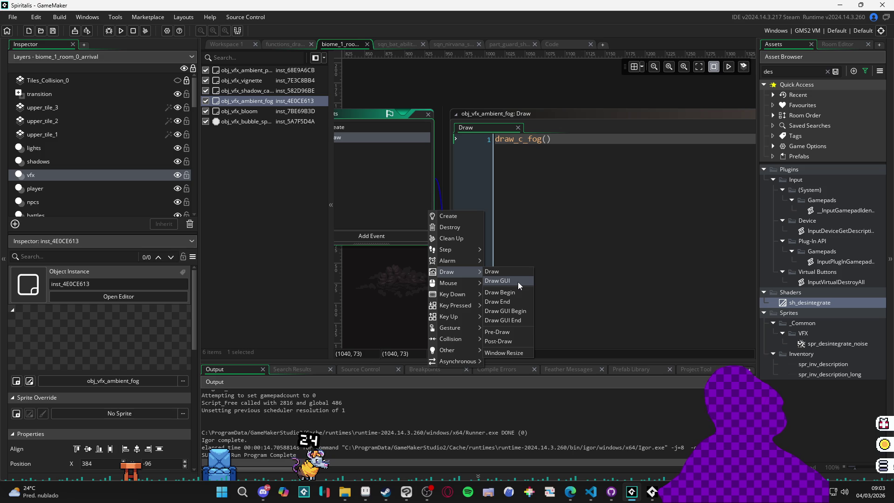
left_click(518, 281)
key("F5")
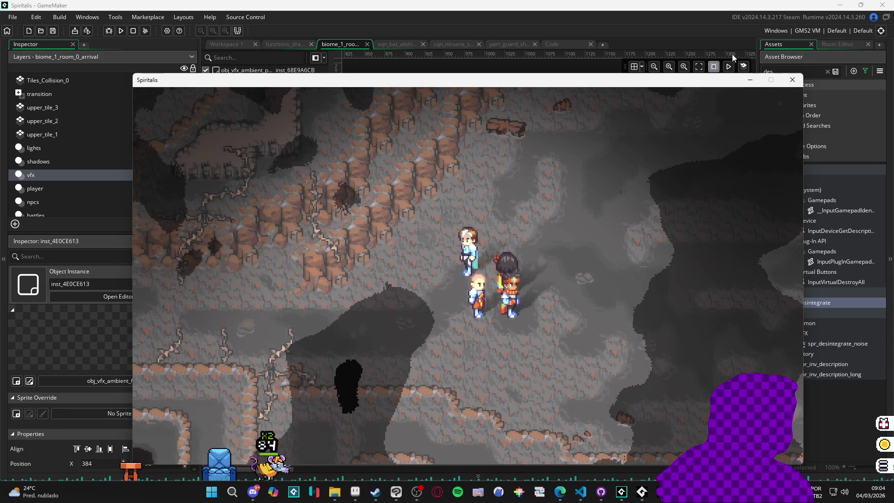
Close the game and change the fog's Draw GUI event back to a regular Draw event.
left_click(791, 80)
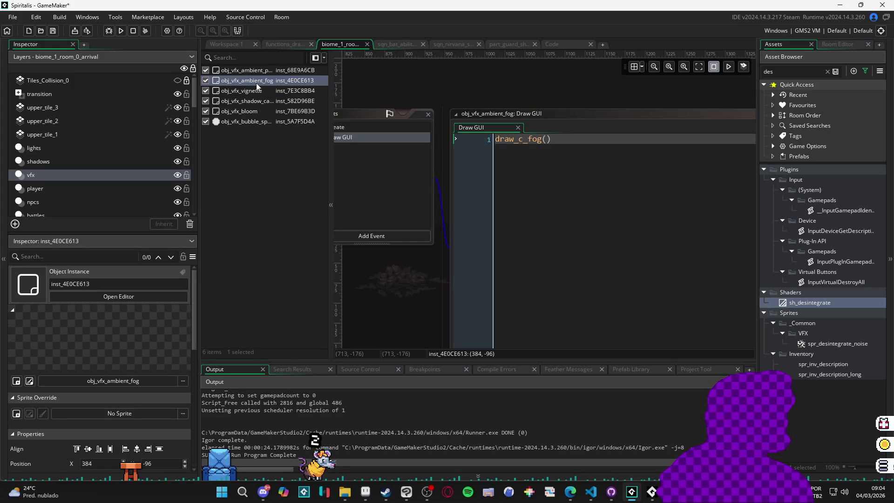
right_click(361, 141)
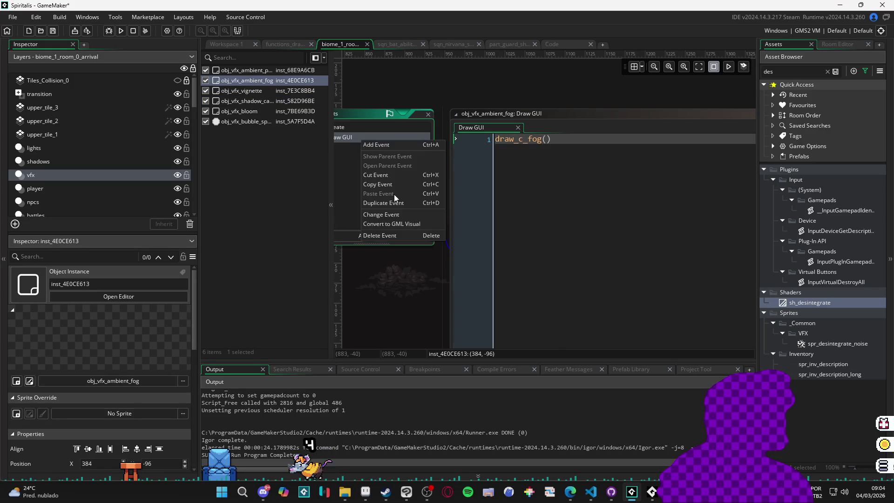
left_click(414, 215)
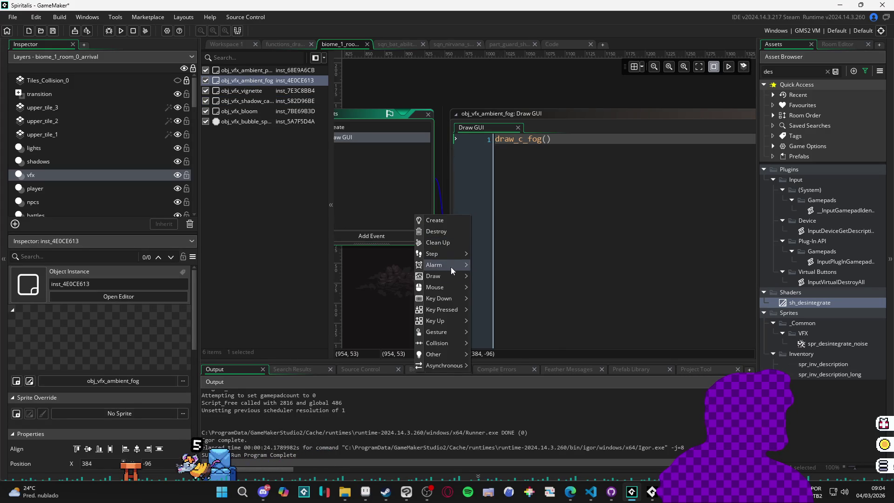
left_click(489, 277)
Select the vfx layer to check its depth settings.
left_click(48, 180)
left_click(47, 190)
left_click(49, 177)
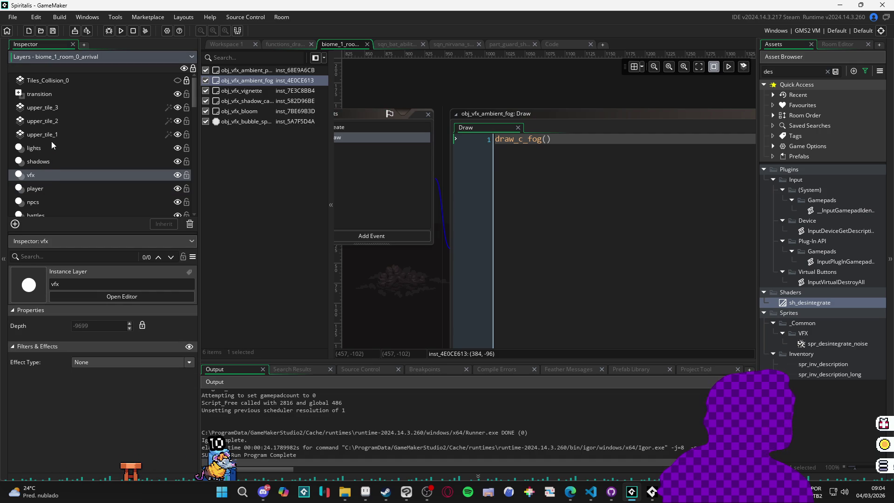
Drag the vfx layer to the top of the Layers list and decline the layer depth change.
left_click(42, 166)
left_click(42, 174)
mouse_move(42, 174)
left_mouse_down()
mouse_move(45, 100)
mouse_move(68, 76)
left_mouse_up()
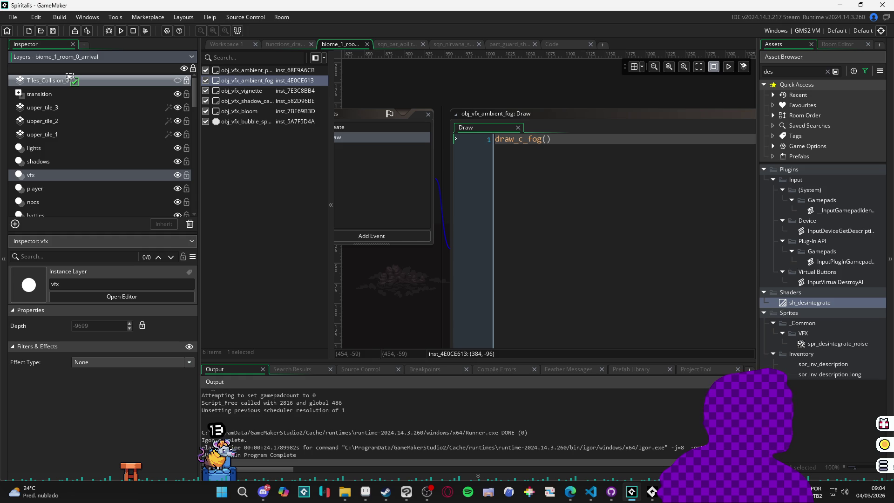
left_click_drag(69, 77, 68, 79)
left_click(549, 269)
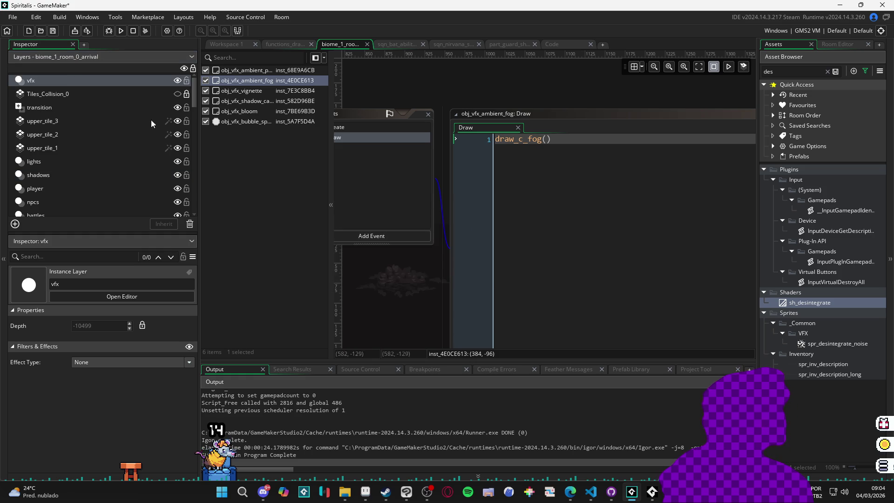
left_click(41, 89)
Compare the vfx, Tiles_Collision_0 and transition layer depths, then test-run the game to view the fog.
left_click(41, 82)
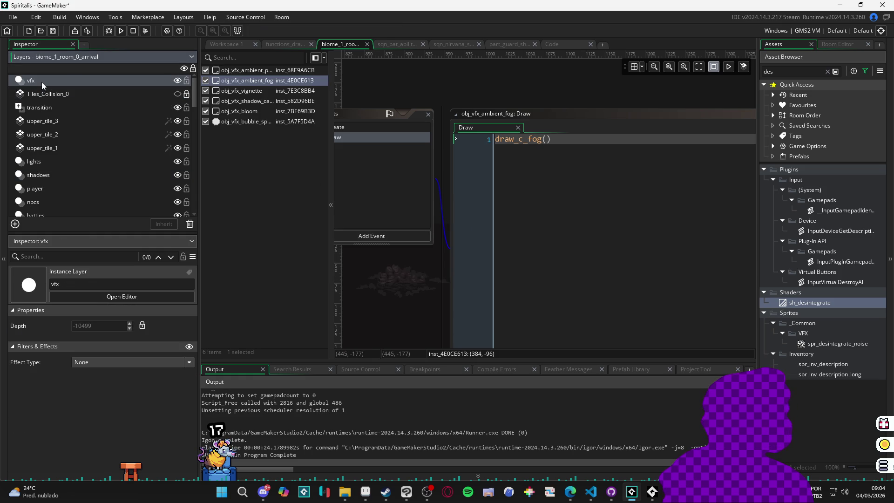
left_click(38, 94)
left_click(38, 107)
left_click(48, 95)
left_click(50, 82)
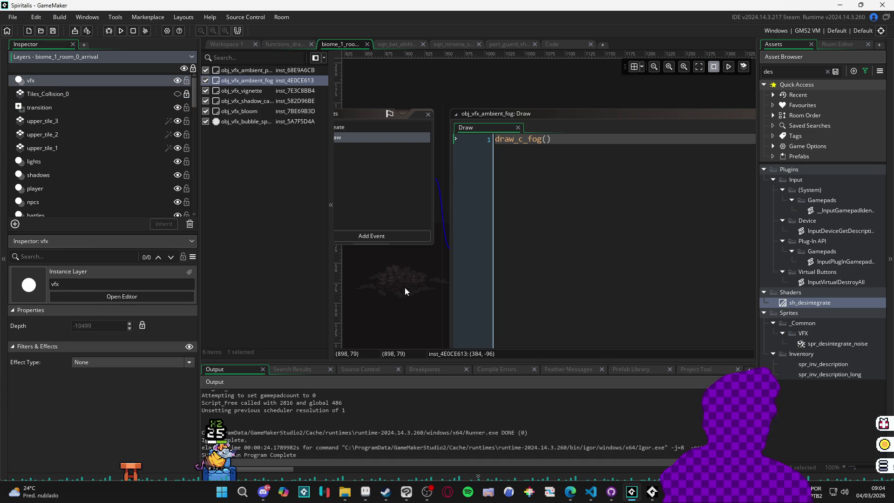
key("F5")
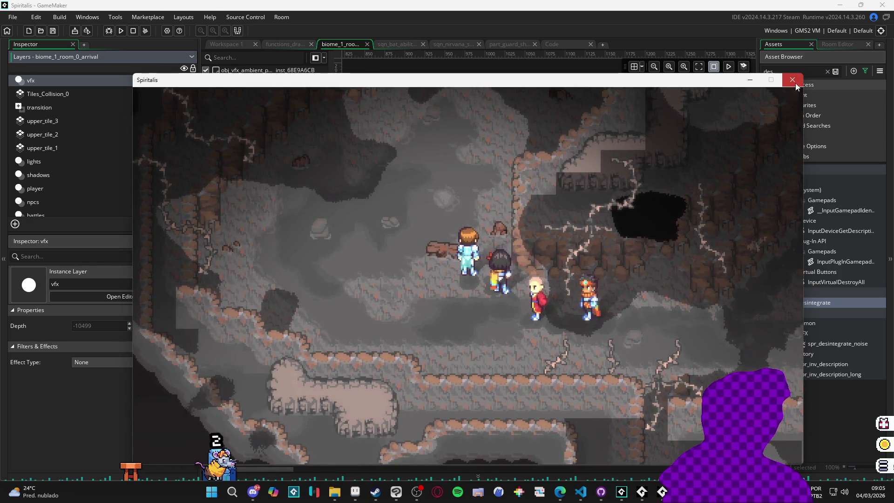
left_click(791, 79)
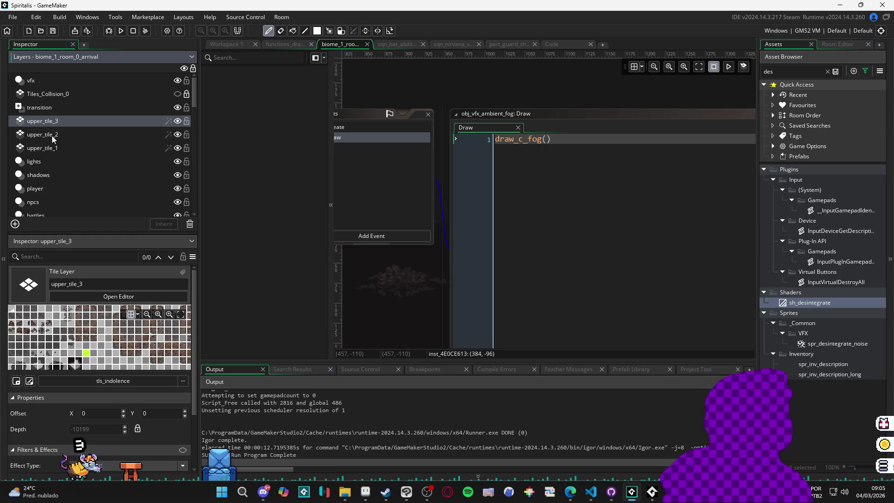
Check the upper_tile_2 and upper_tile_1 layers, then open the obj_vfx_ambient_fog instance and its object events.
left_click(52, 135)
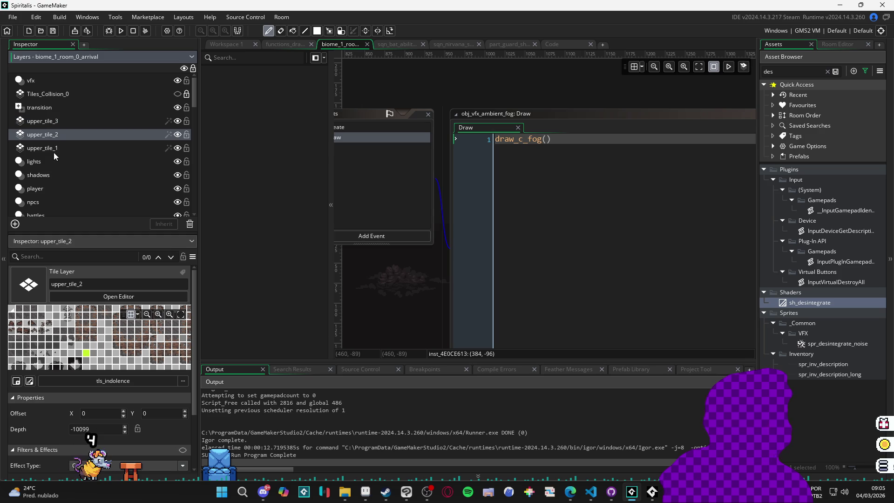
left_click(54, 153)
left_click(62, 81)
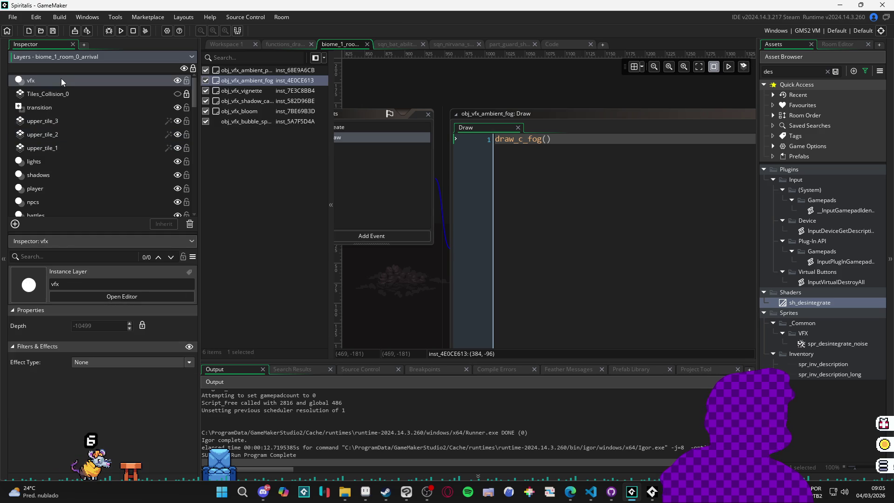
double_click(254, 80)
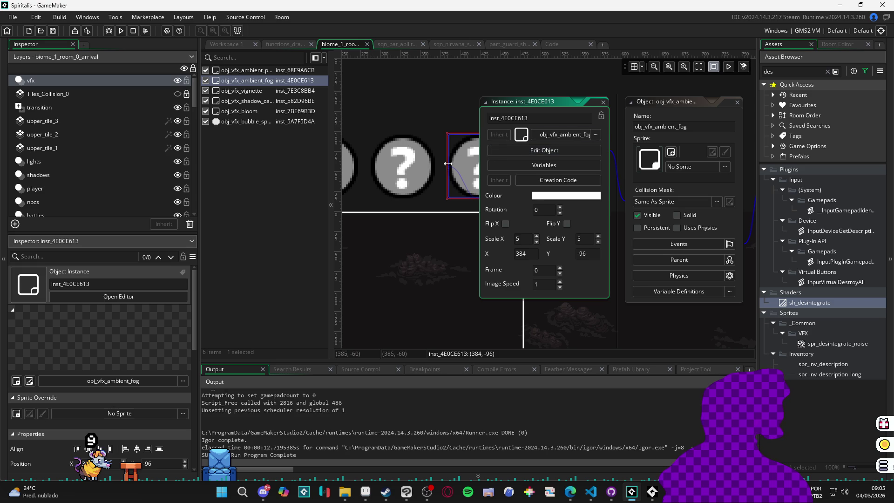
left_click(679, 243)
Delete the depth = -99999 line from the fog's Create code and test-run the game.
left_click(675, 120)
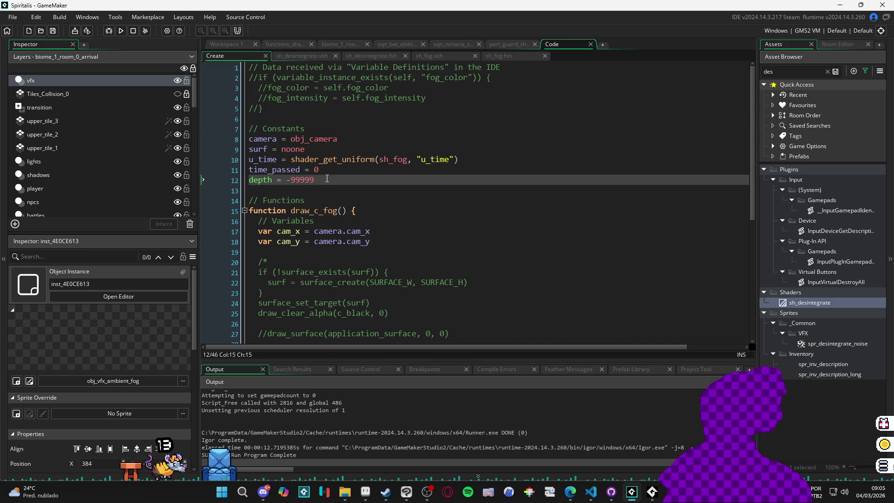
left_click_drag(318, 180, 203, 179)
key("BackSpace")
key("BackSpace")
key("F5")
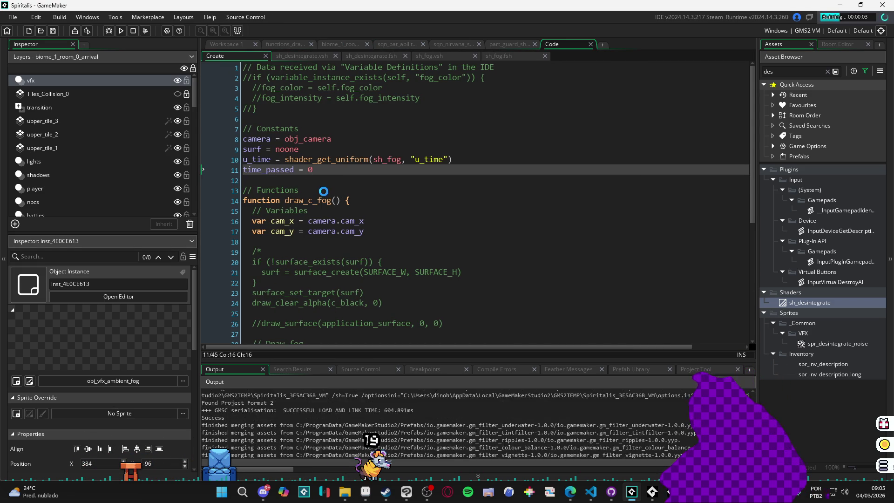
scroll(326, 191, "down", 7)
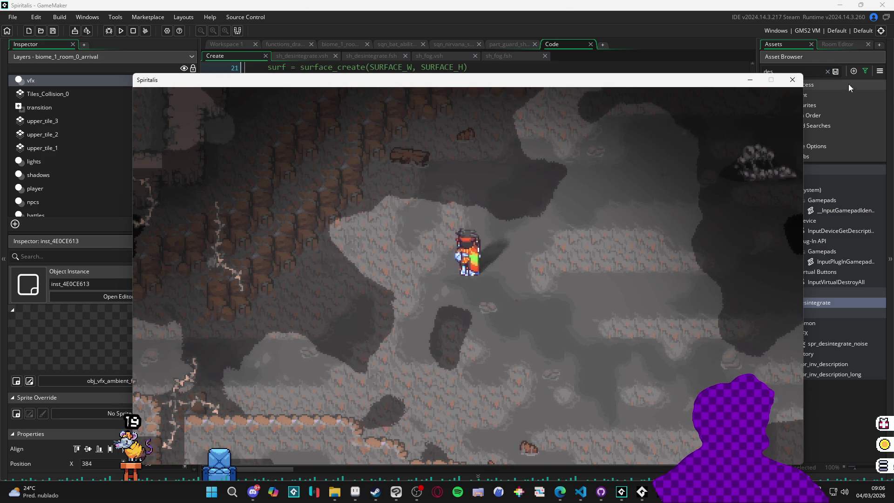
left_click(792, 80)
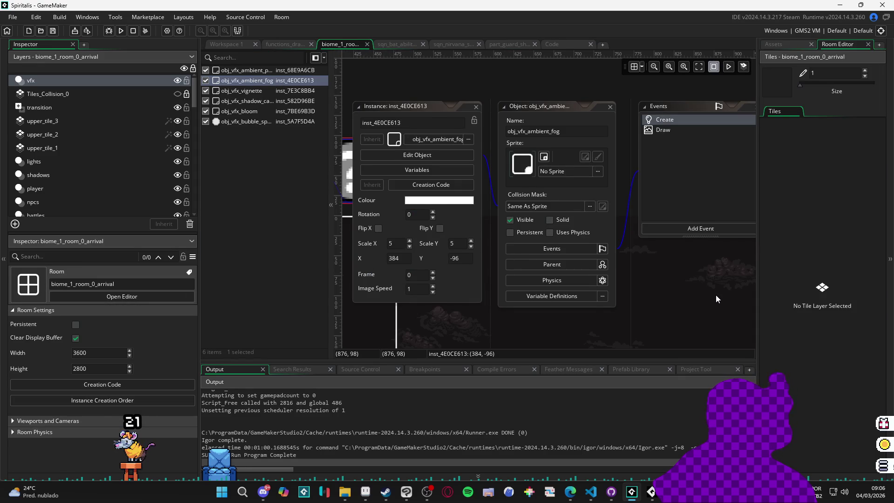
Reopen the fog object's editor and its Create event code.
left_click_drag(716, 295, 668, 300)
left_click(438, 109)
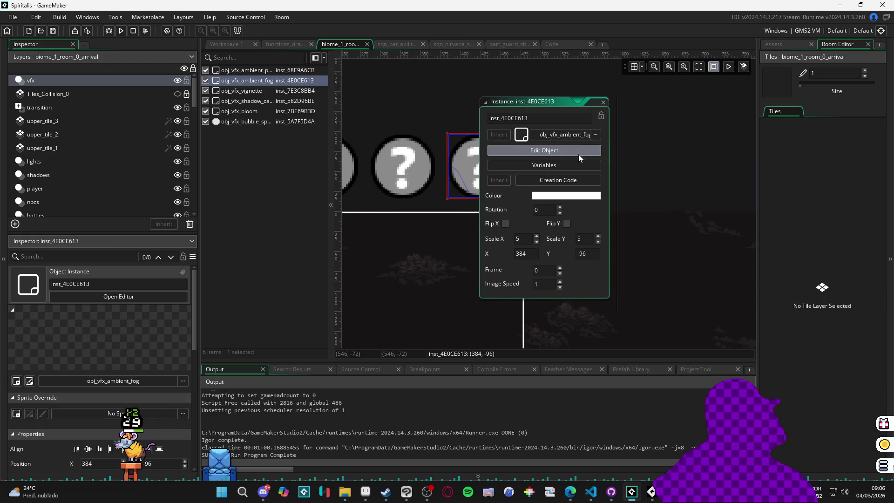
left_click(578, 155)
left_click_drag(642, 129, 506, 125)
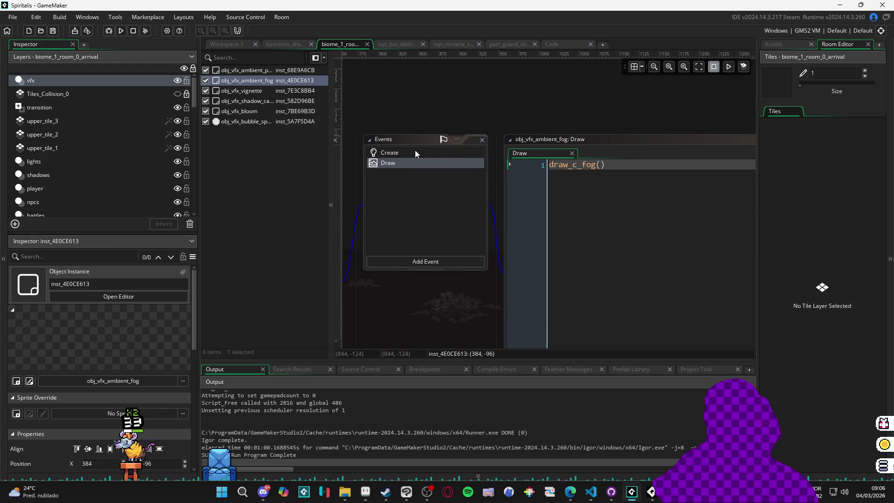
double_click(414, 150)
Review the Create code, then return to the room to check Tiles_Collision_0.
scroll(415, 172, "up", 7)
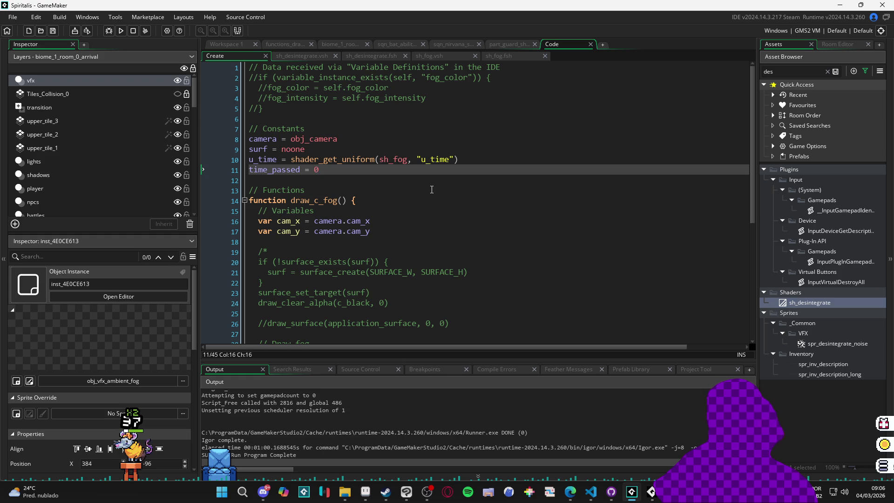
scroll(433, 189, "down", 7)
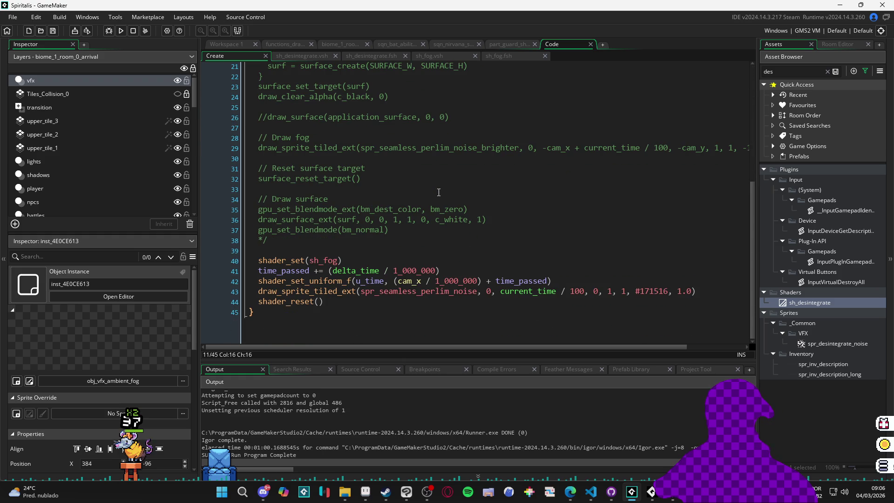
scroll(439, 192, "up", 7)
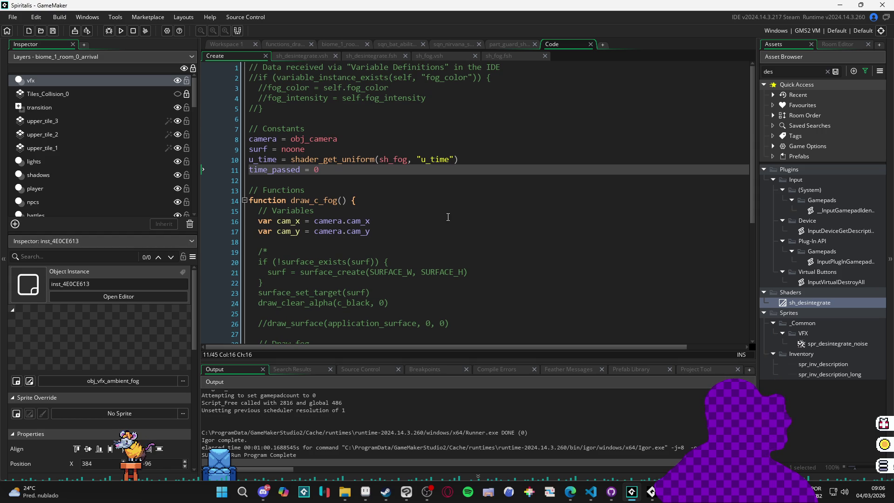
scroll(457, 229, "down", 6)
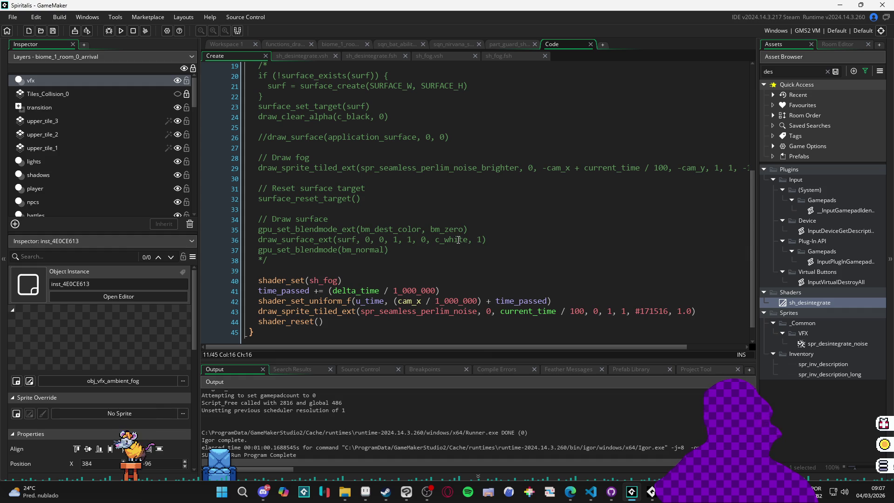
left_click(77, 93)
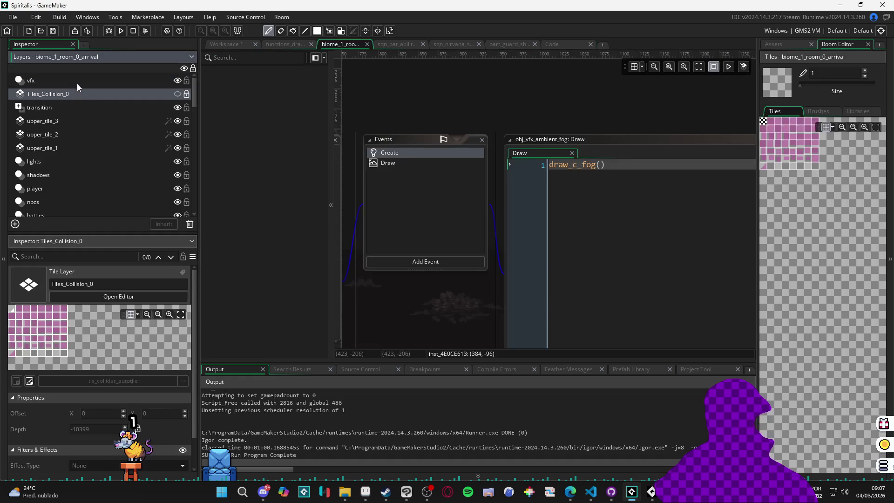
Compare the vfx and upper_tile_3 layer depths, then put the cursor on the Create code's empty line 12.
left_click(75, 83)
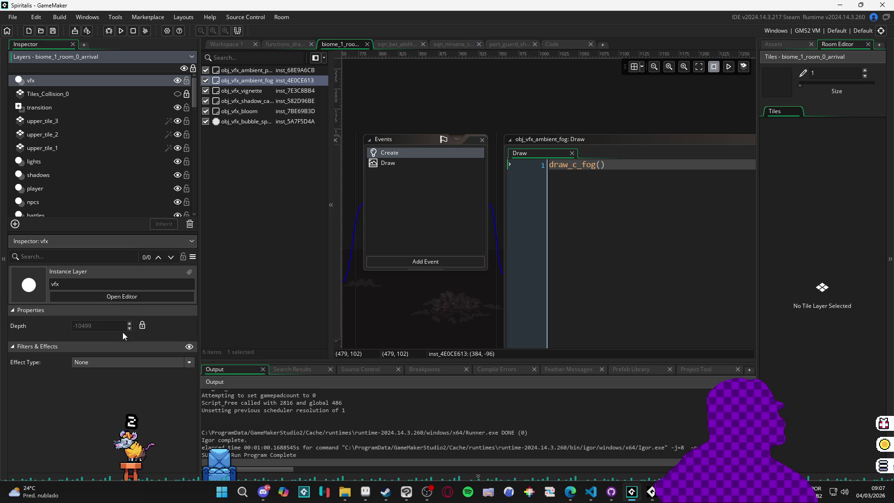
left_click(80, 122)
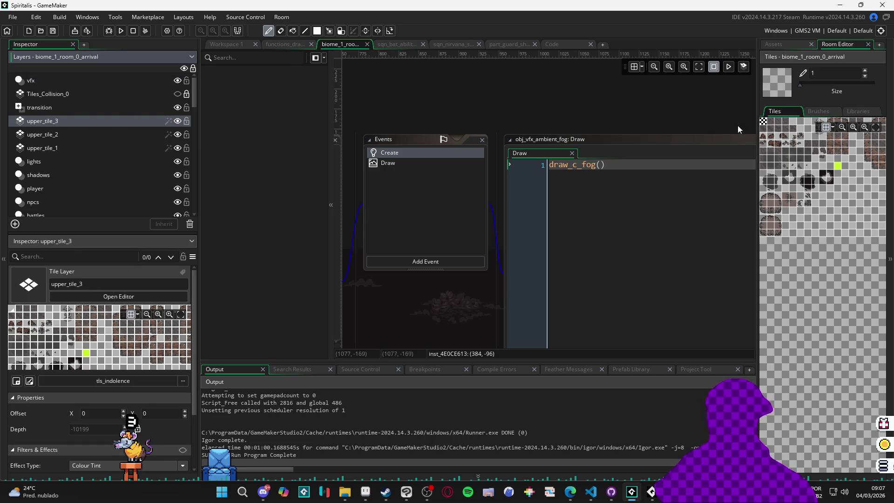
double_click(412, 153)
scroll(407, 220, "up", 6)
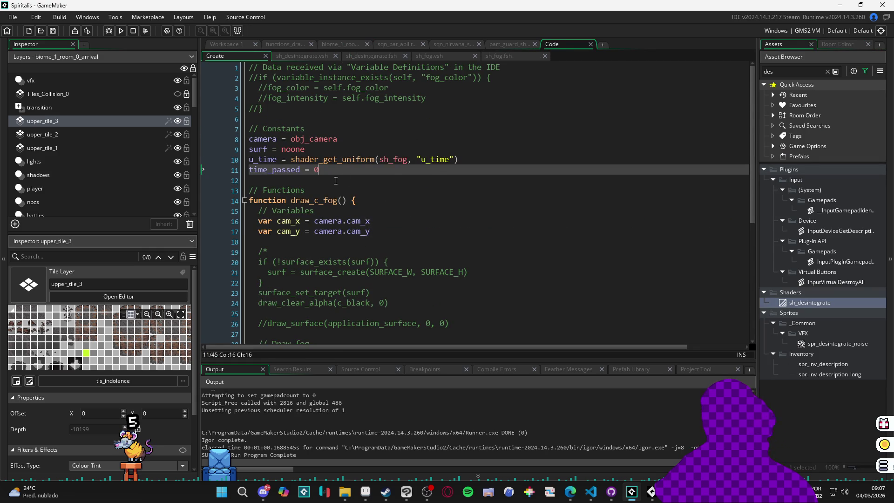
left_click(322, 188)
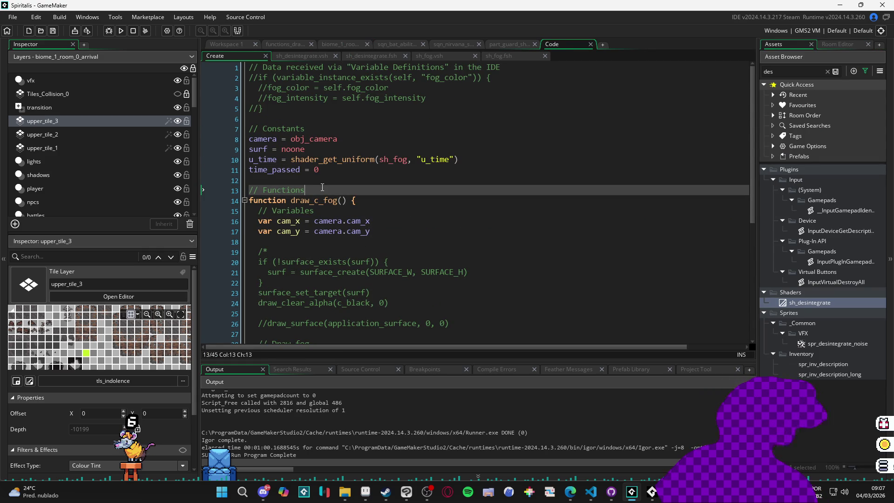
key("Up")
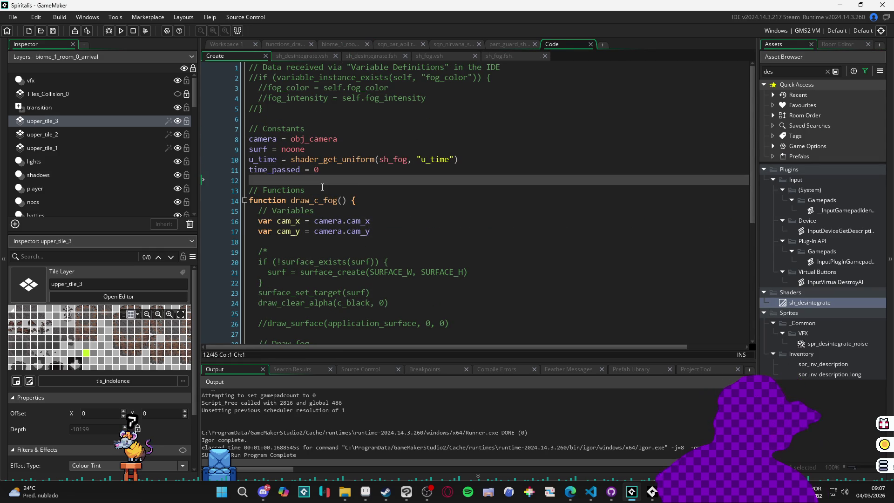
Reopen fog instance inst_4E0CE613 from the vfx layer and open its object's Create event.
left_click(92, 83)
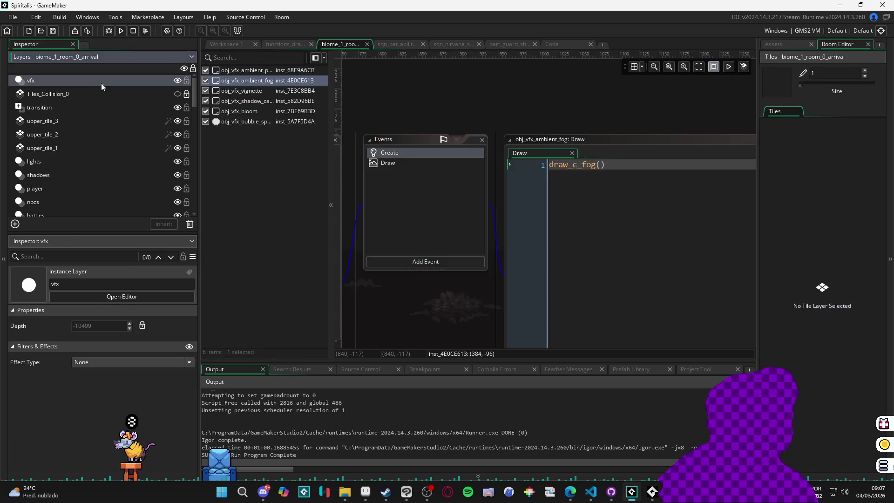
double_click(391, 94)
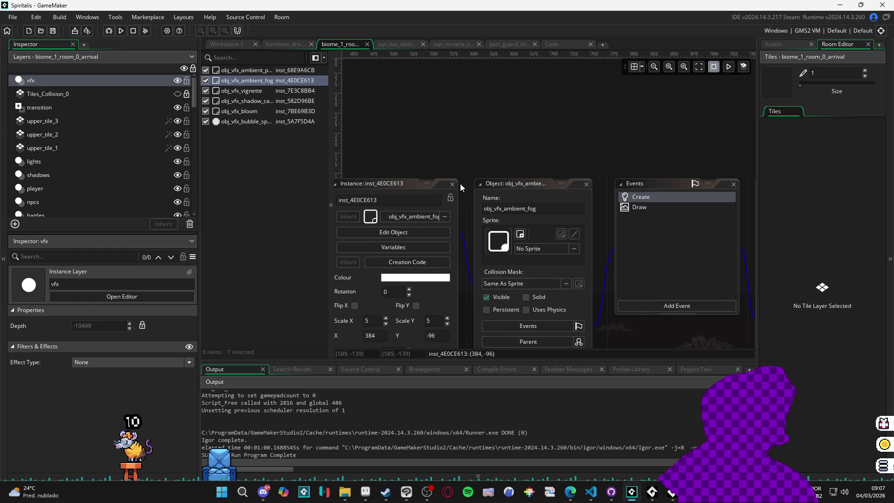
double_click(270, 82)
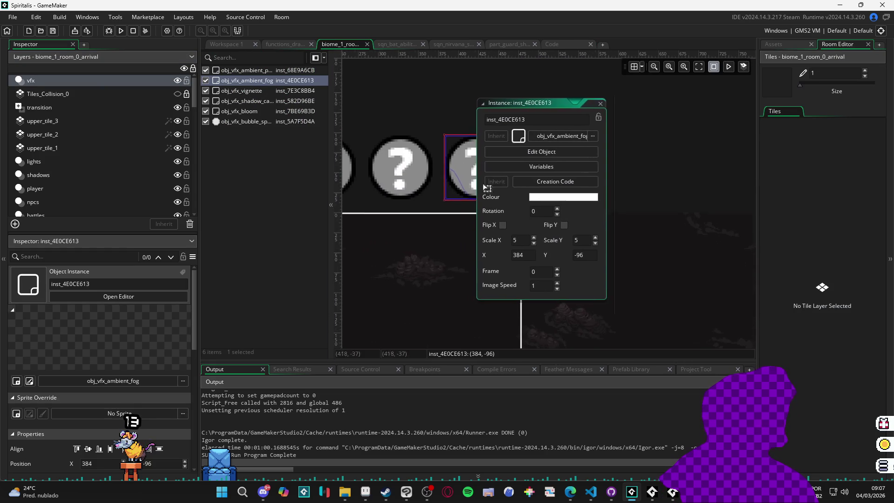
left_click(577, 169)
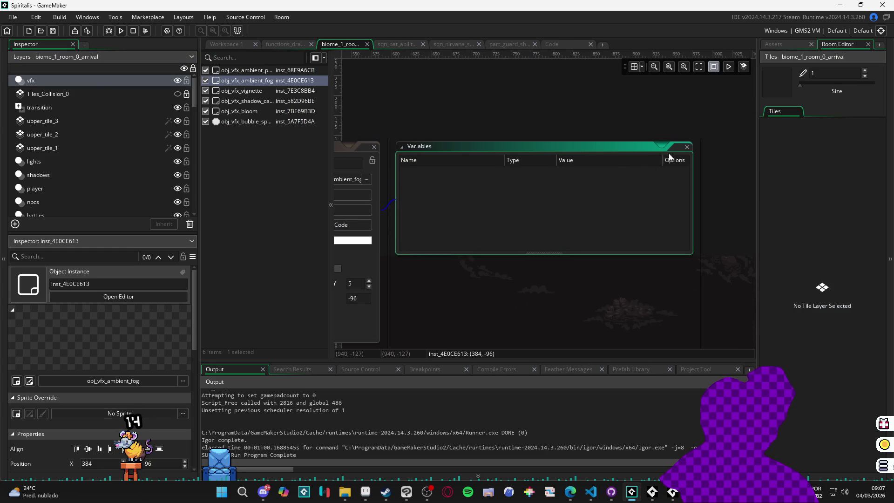
left_click(405, 195)
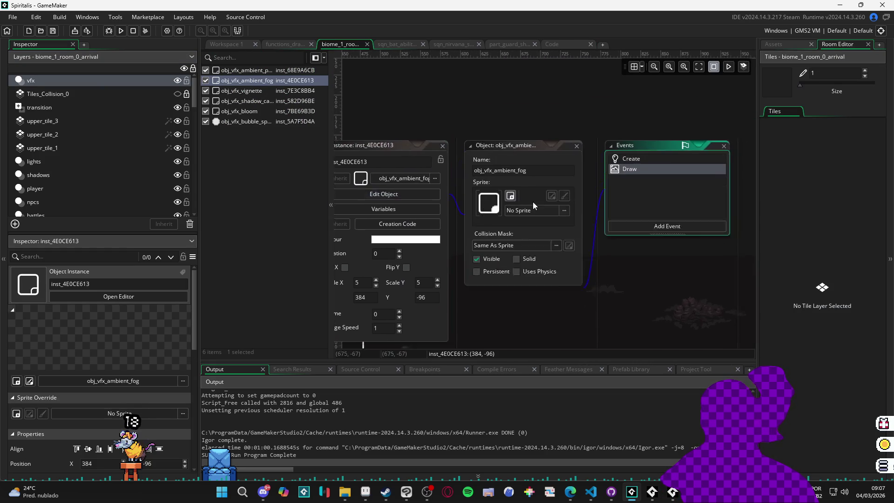
left_click(518, 146)
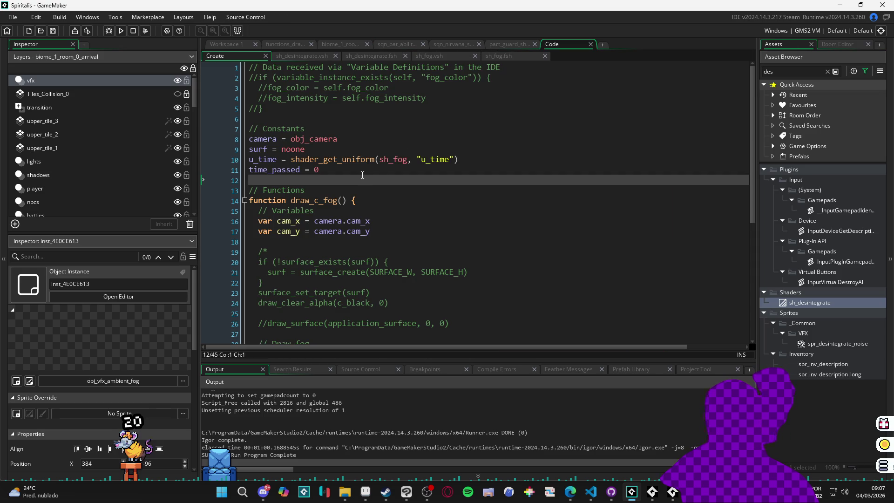
Begin typing depth = - on line 12, then recheck the upper_tile_3 and lower tile layer depths.
type("depth =")
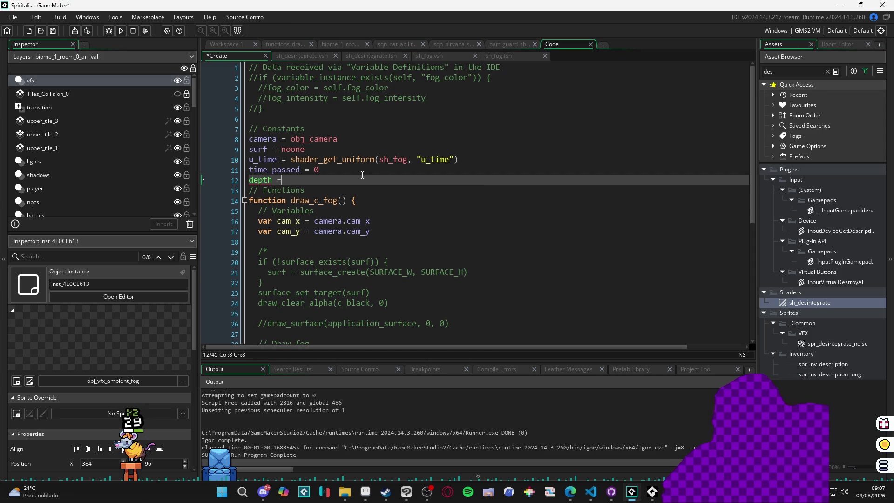
type(" -10")
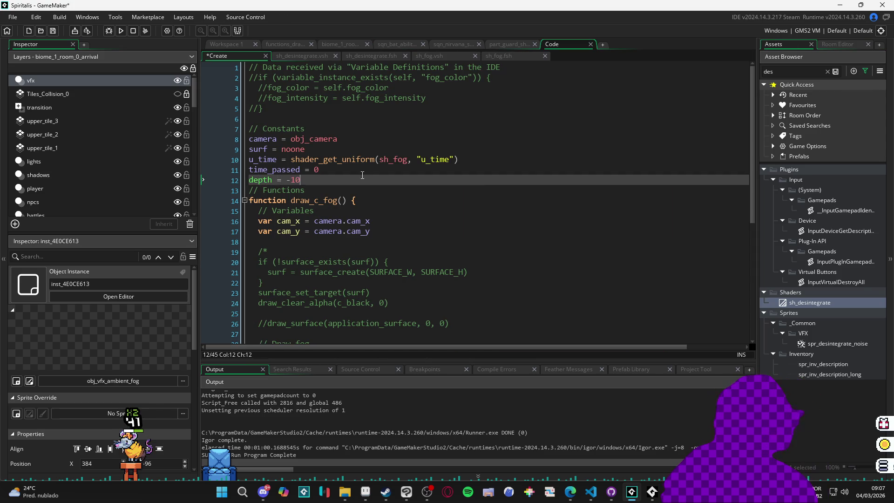
left_click(68, 81)
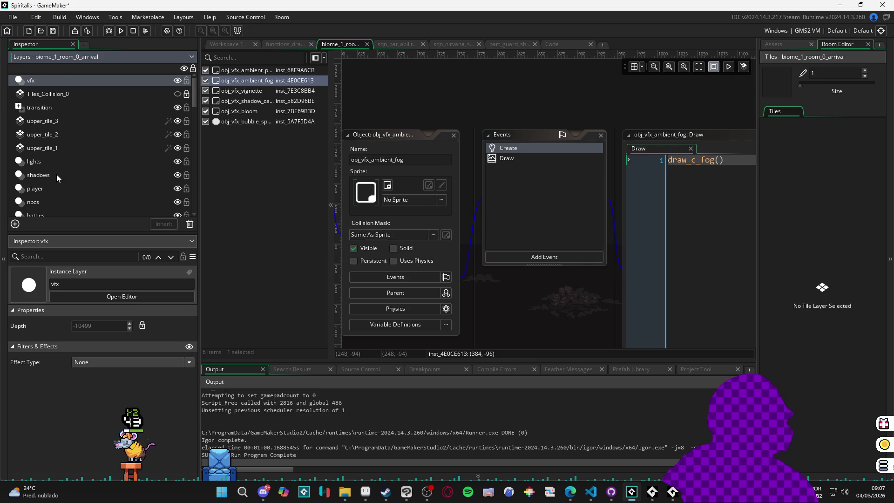
left_click(55, 122)
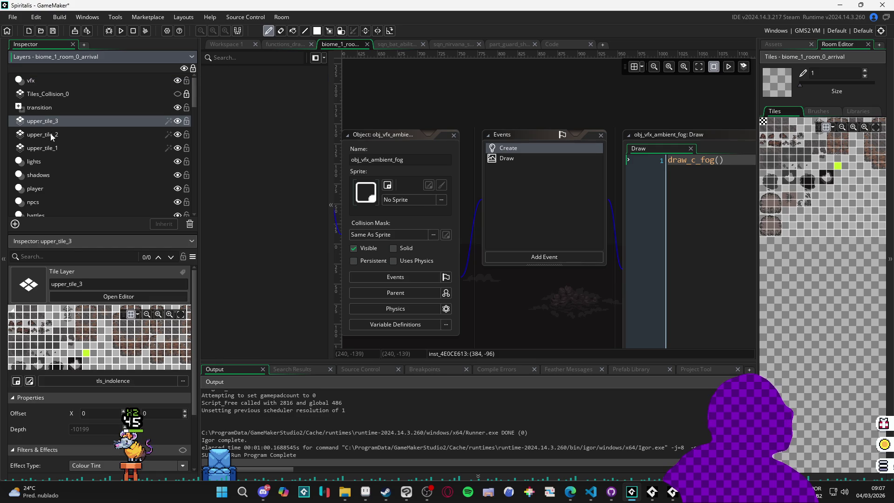
left_click(52, 135)
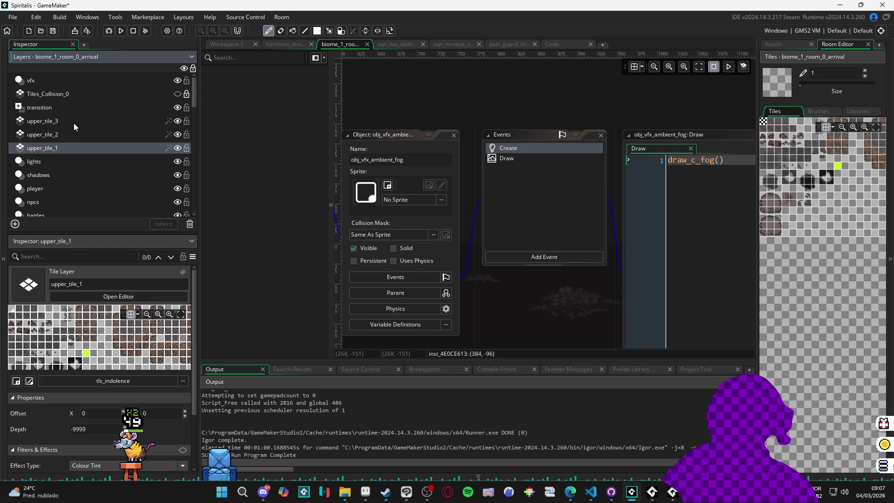
left_click(73, 122)
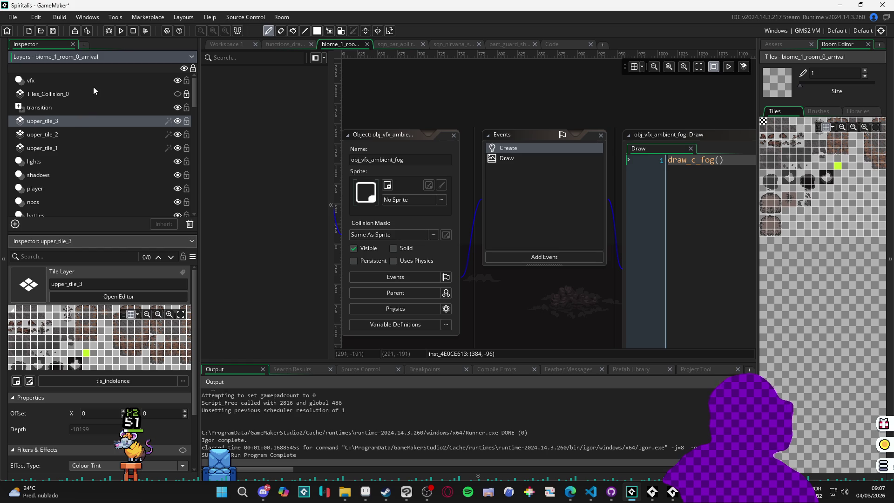
Finish the line as depth = -10200 in the fog's Create code, save, and run a test build.
left_click(106, 82)
double_click(256, 80)
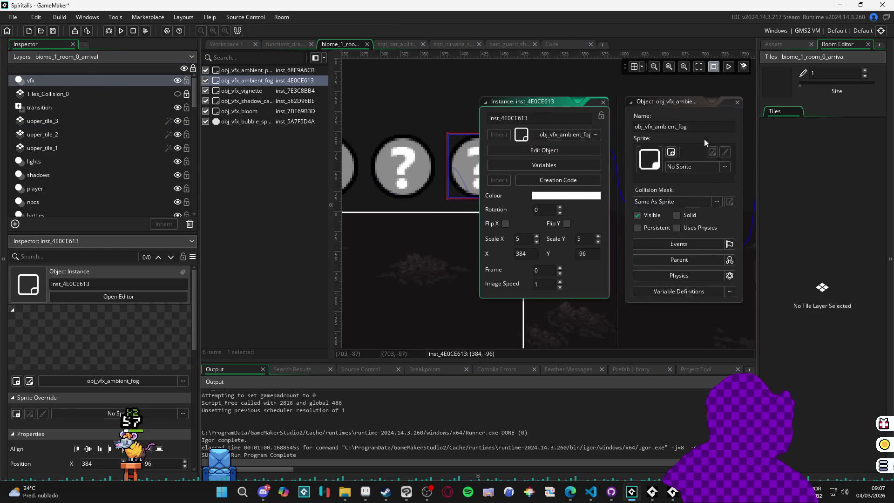
double_click(558, 124)
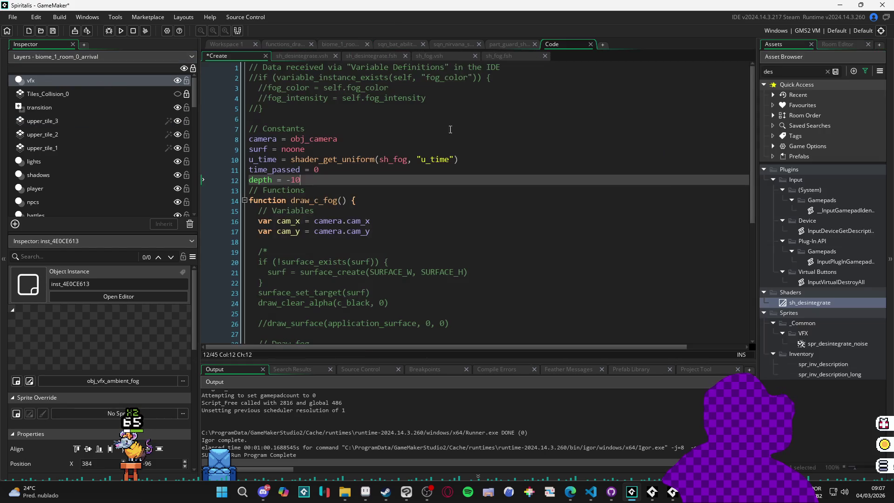
type("200")
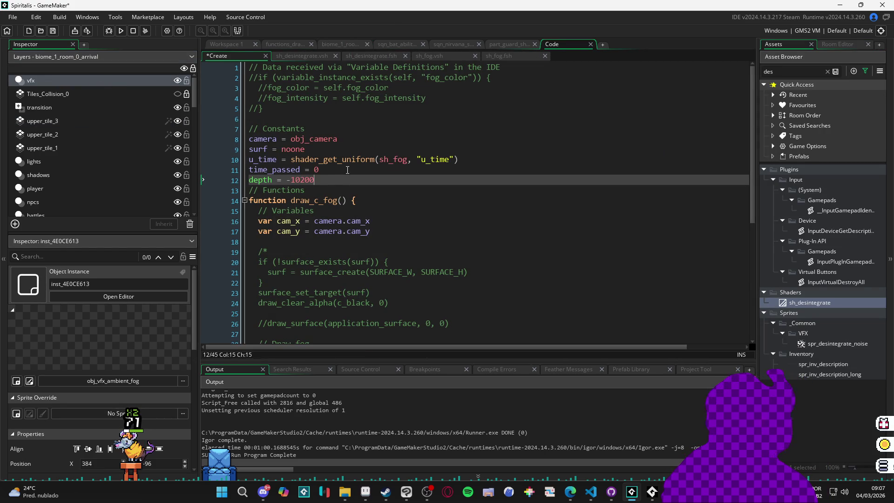
key("ctrl+s")
key("F5")
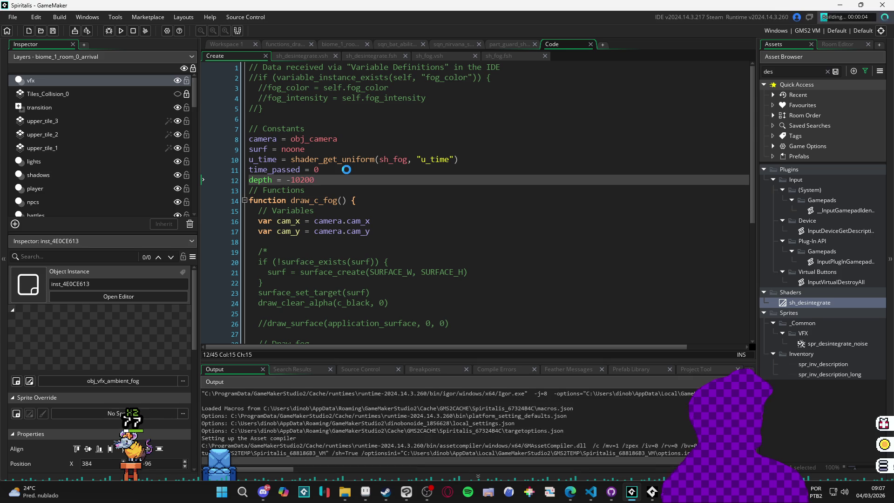
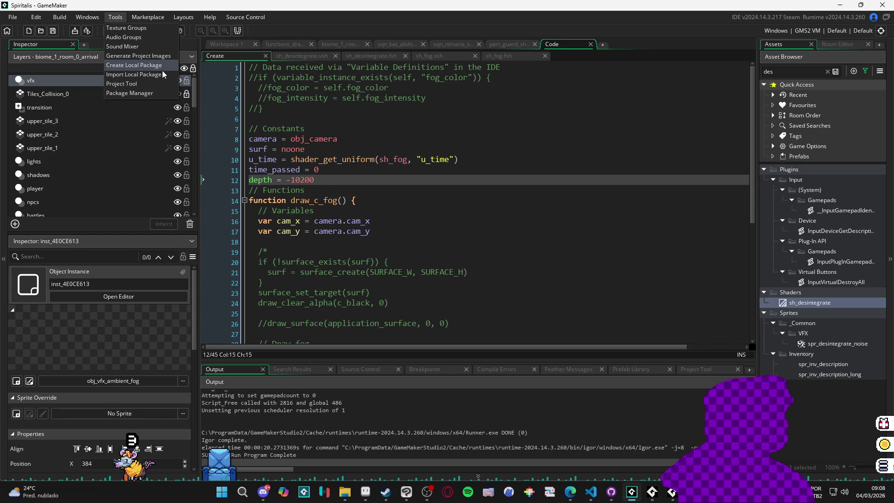
Search the Asset Browser for 'ro' and open the biome_1_room_0_arrival room.
mouse_move(183, 17)
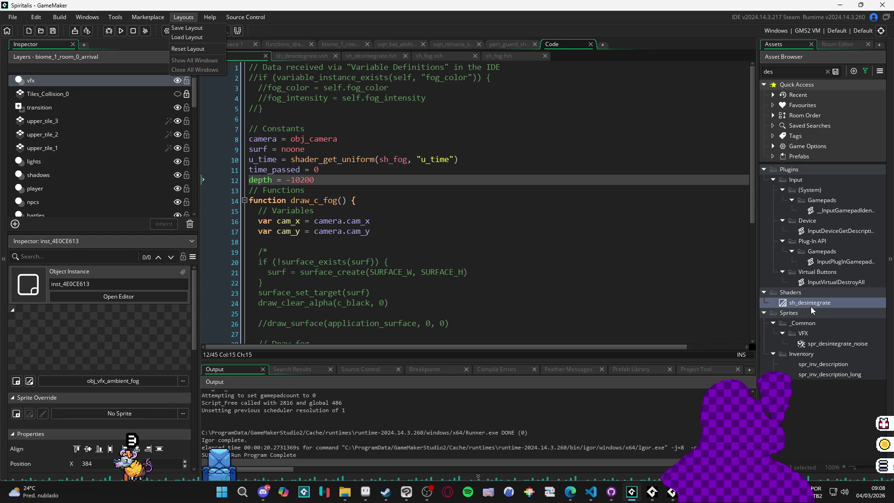
left_click(788, 72)
key("BackSpace")
key("BackSpace")
key("BackSpace")
type("room")
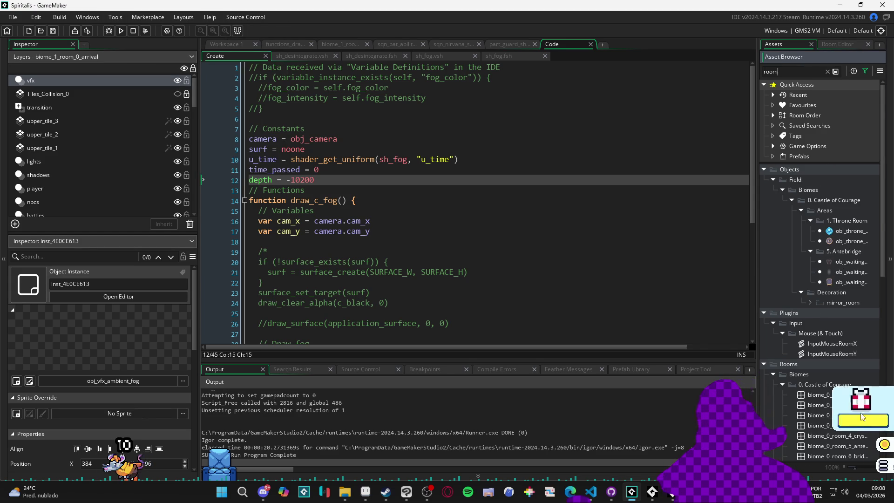
scroll(828, 317, "down", 3)
double_click(836, 412)
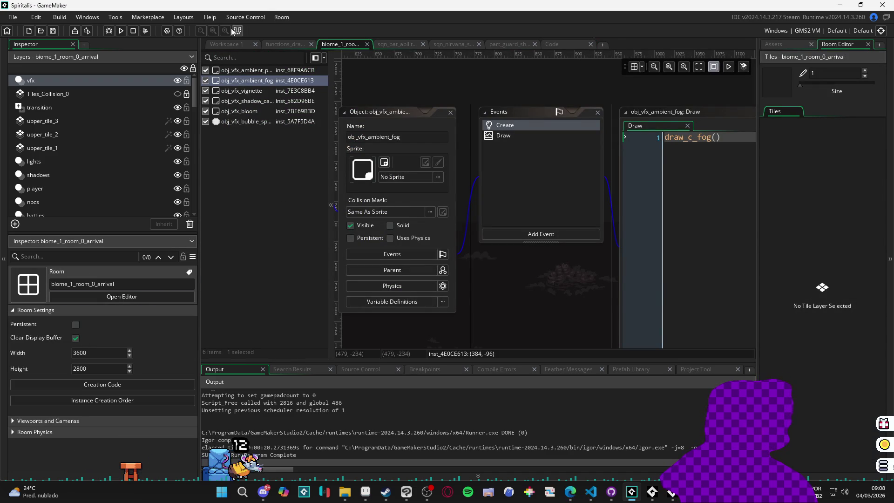
Move obj_player above obj_vfx_ambient_fog in the Instance Creation Order and run the game.
left_click(292, 17)
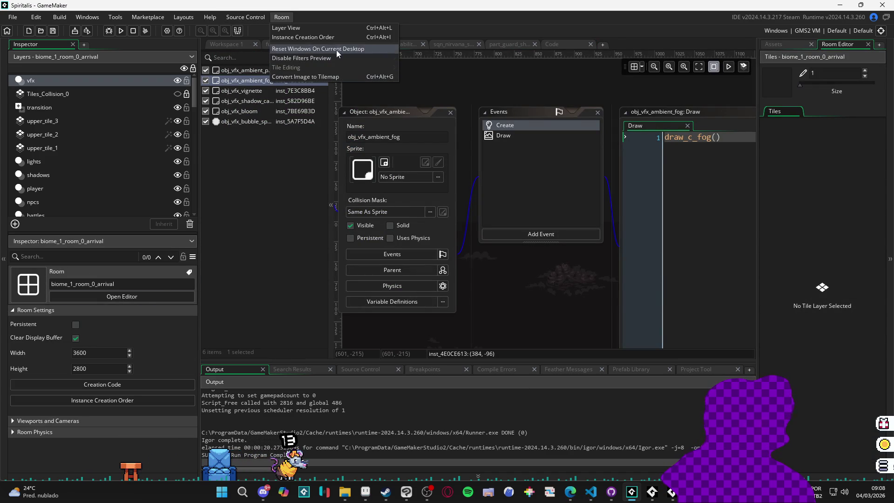
left_click(321, 38)
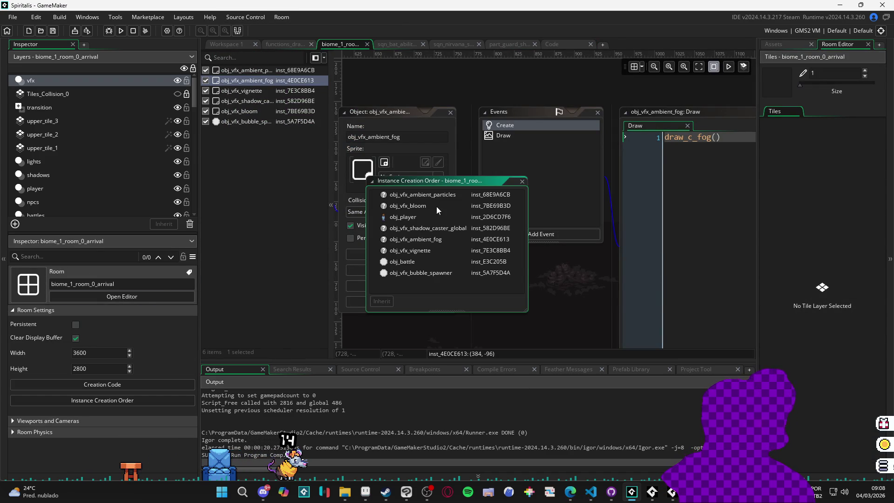
left_click(447, 241)
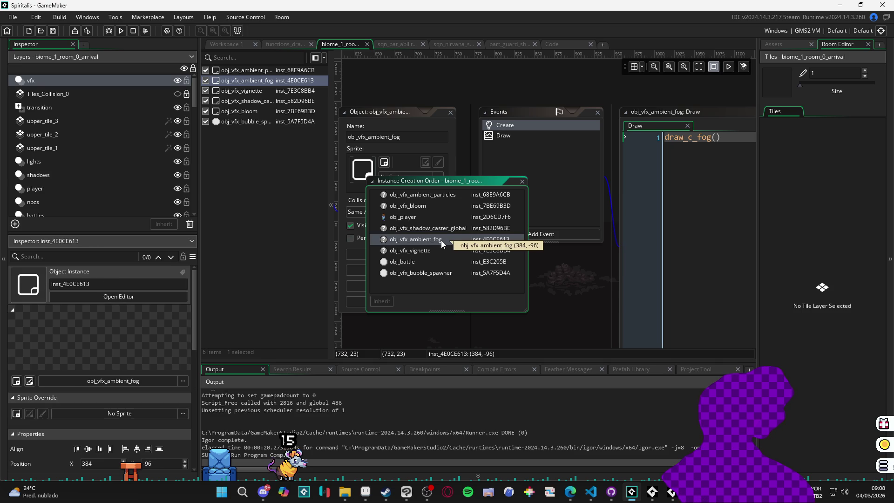
left_click(423, 217)
left_click_drag(433, 217, 431, 193)
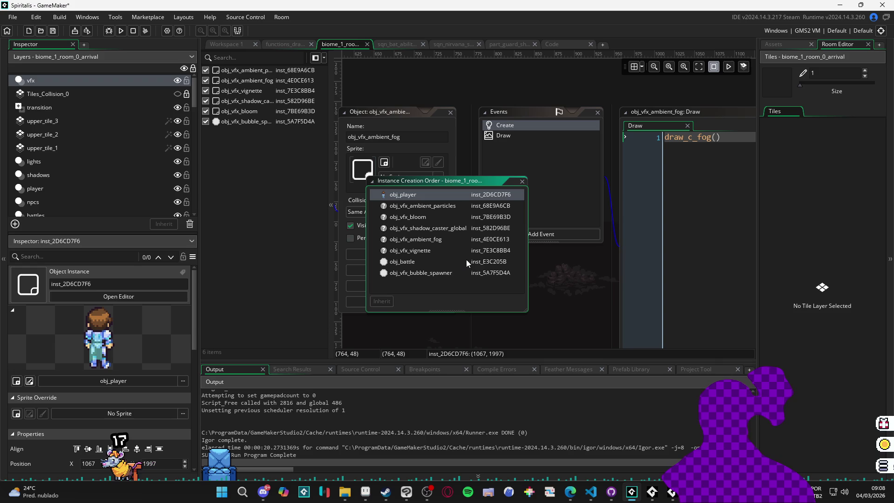
left_click(442, 239)
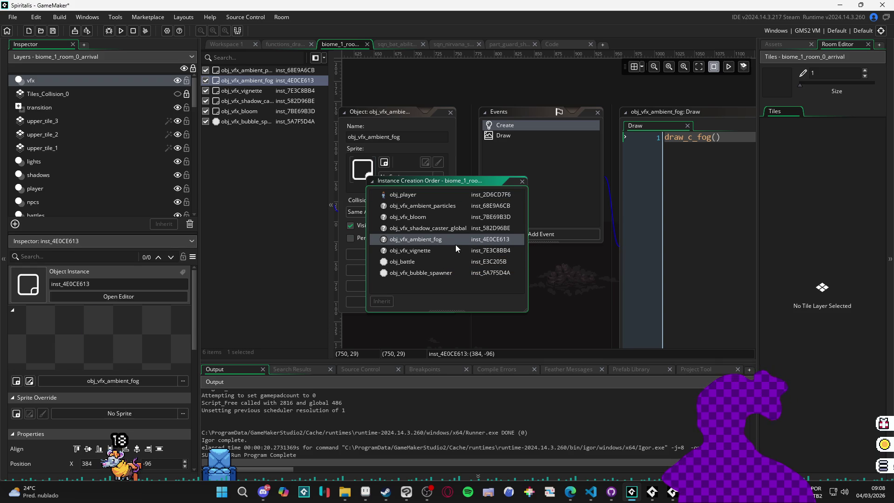
key("F5")
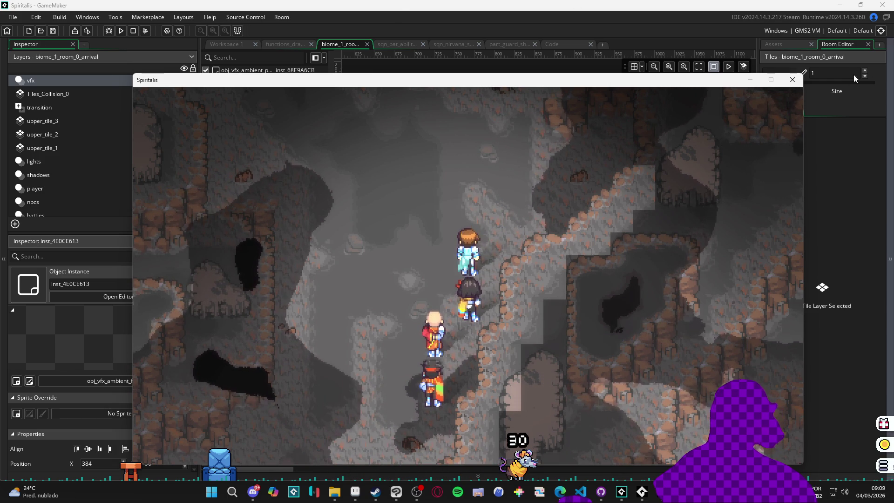
Close the running game and enlarge the obj_vfx_ambient_fog Draw code for editing.
left_click(792, 80)
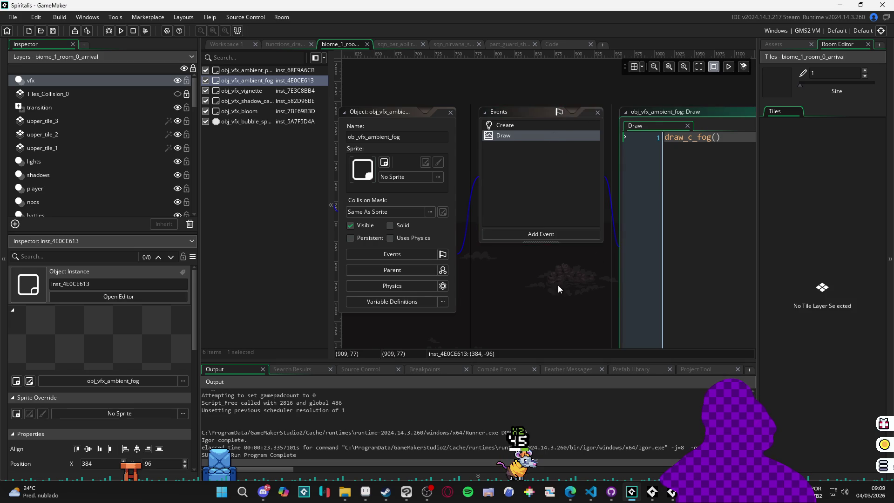
left_click(642, 266)
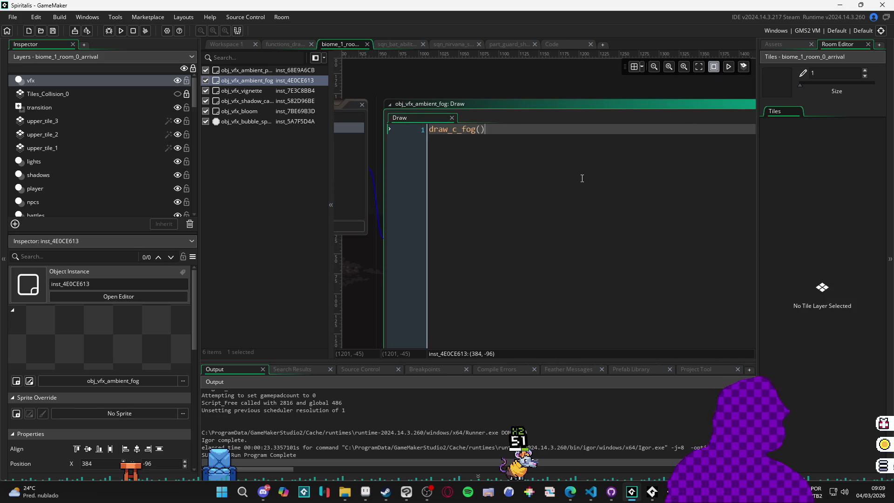
Add show_debug_message($"depth: {depth}") below draw_c_fog() in the Draw event.
key("Return")
key("Return")
type("show_deb")
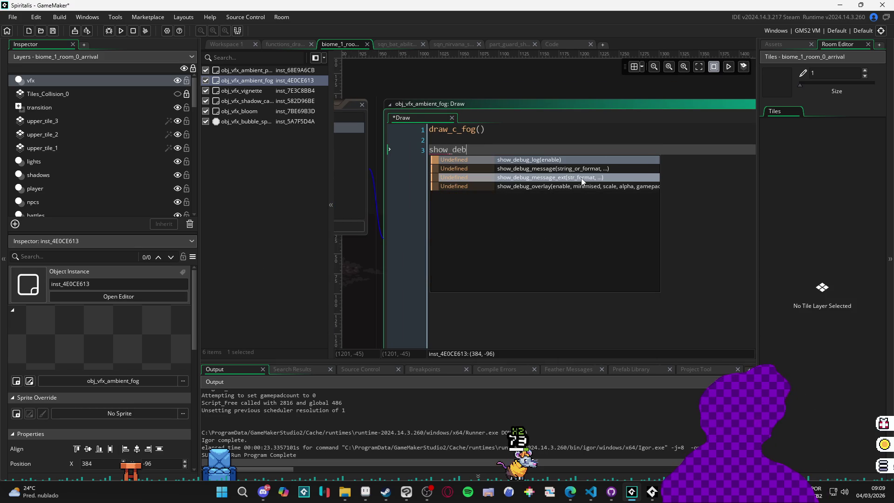
type("ug_mess")
key("Return")
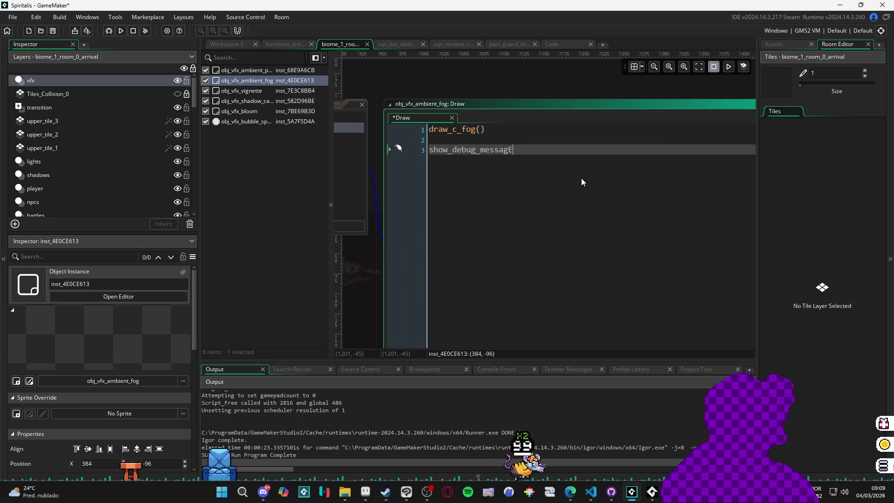
type(")")
key("Left")
type("%")
key("BackSpace")
type("$\"depth: {}")
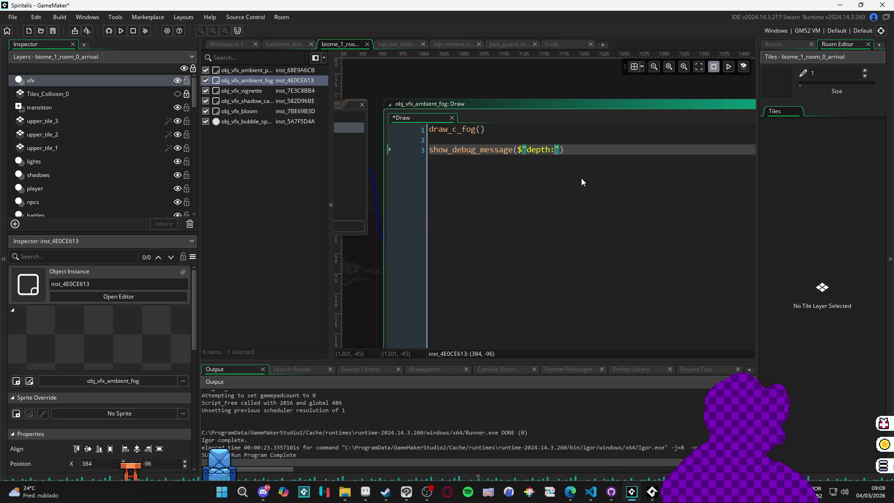
type("depth")
Run and close the game, decline depth redistribution, and move the vfx layer to the top.
key("F5")
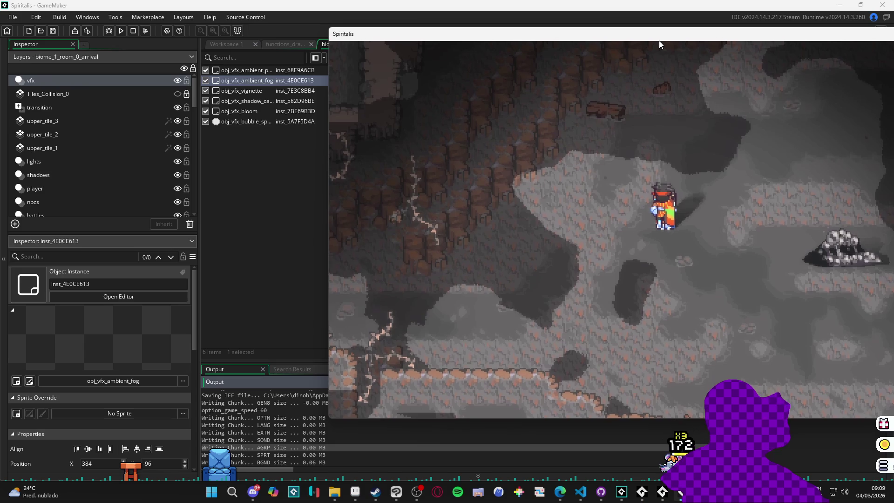
key("Escape")
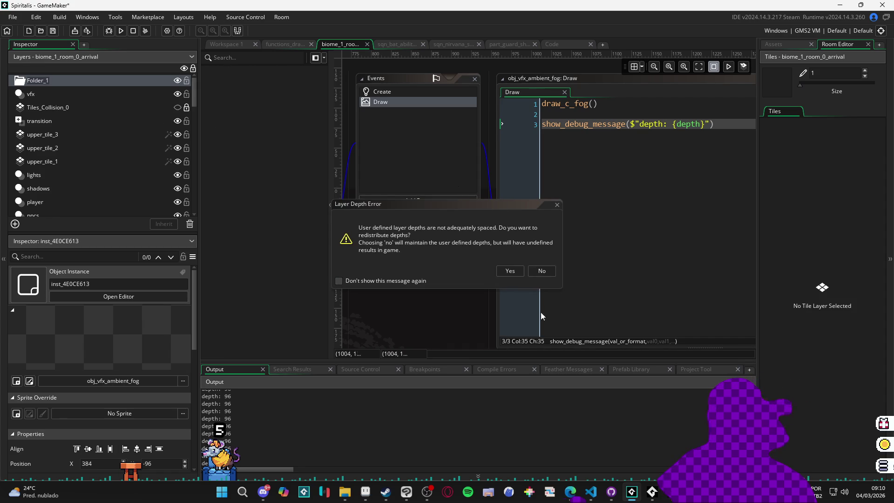
left_click(544, 272)
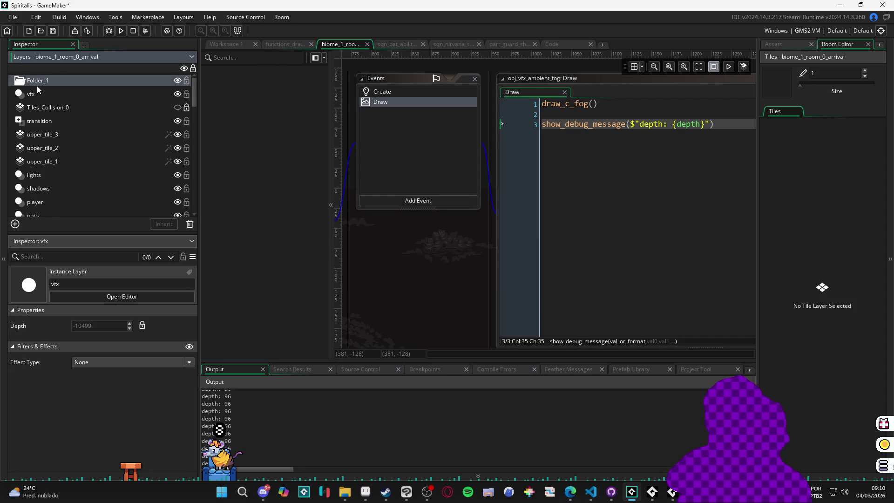
left_click_drag(46, 91, 55, 85)
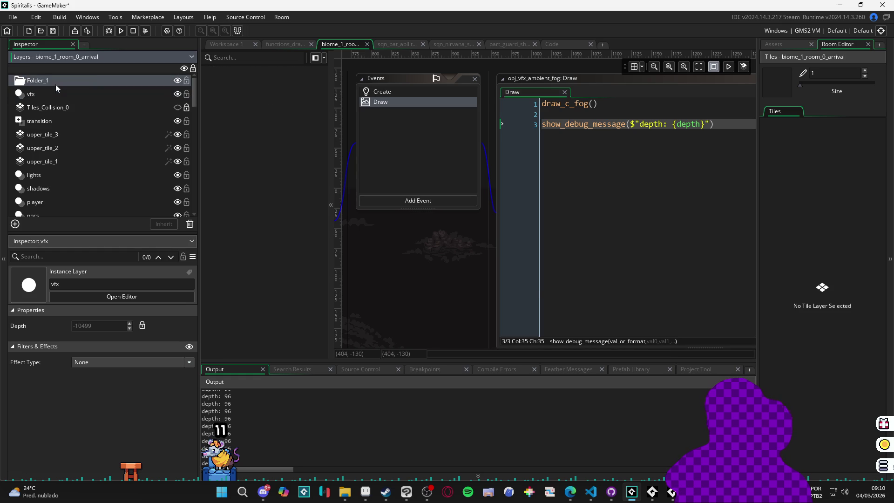
left_click(536, 273)
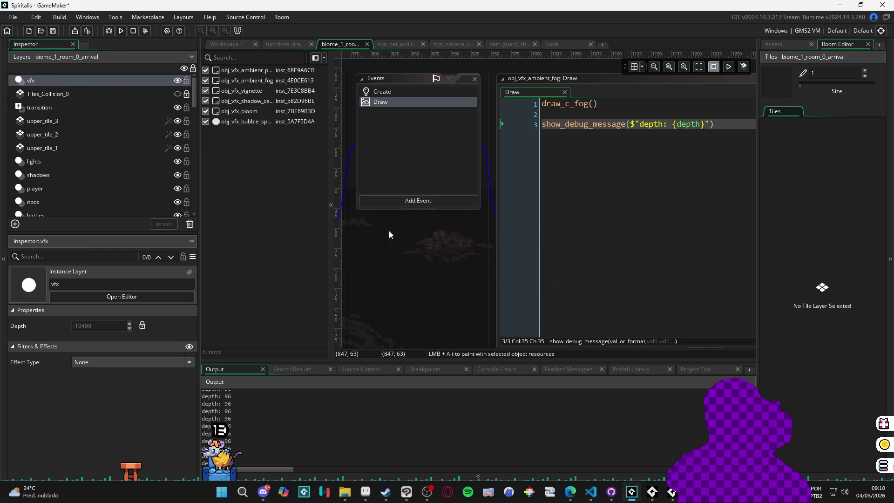
Select the depth debug line in the Draw code and start a project text search.
left_click(652, 263)
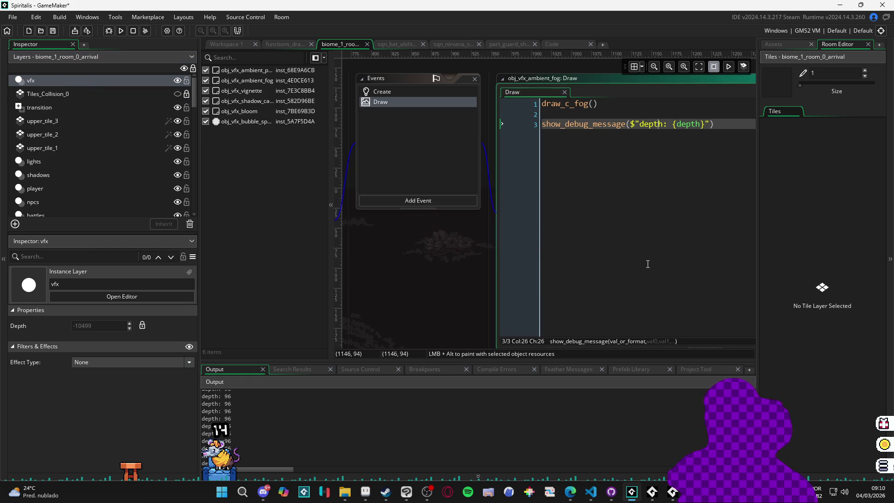
scroll(440, 278, "right", 3)
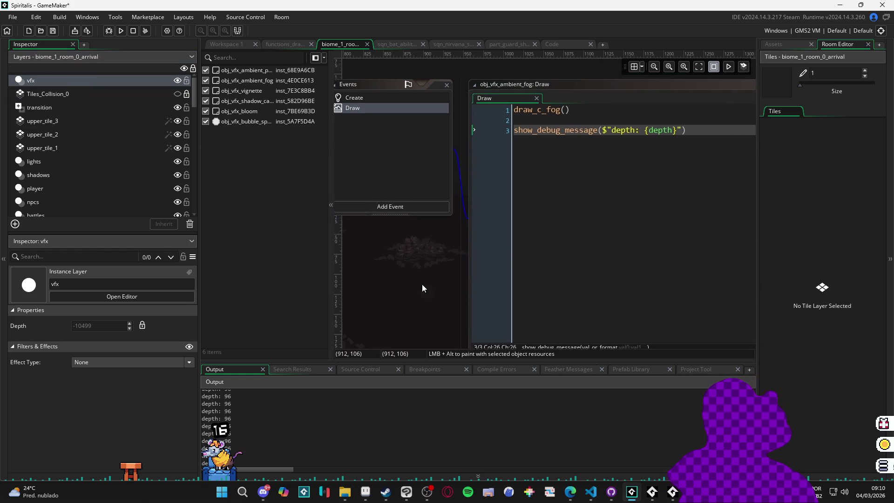
left_click_drag(672, 155, 454, 155)
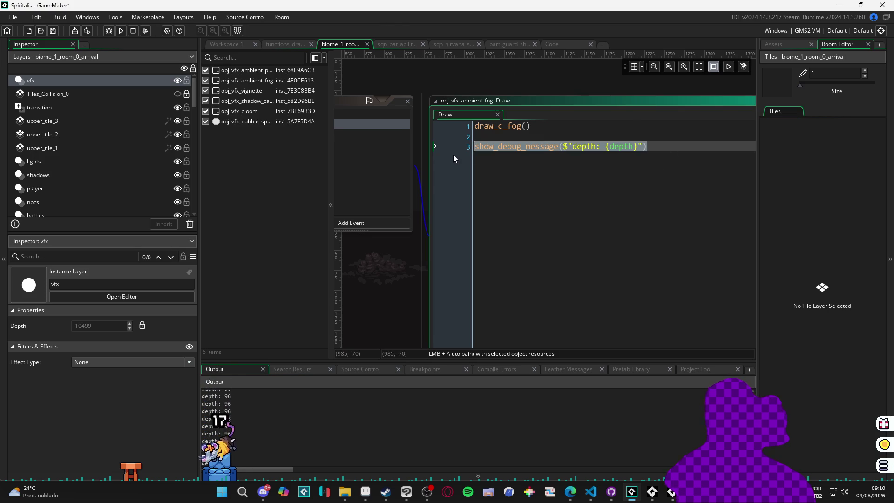
key("ctrl+f")
Search the project for with_all and with(all references.
type("w")
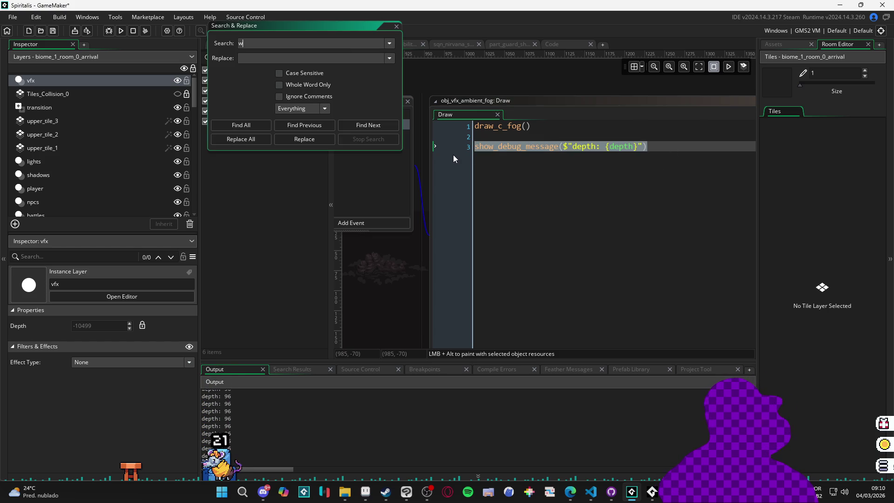
type("ith_all")
key("Return")
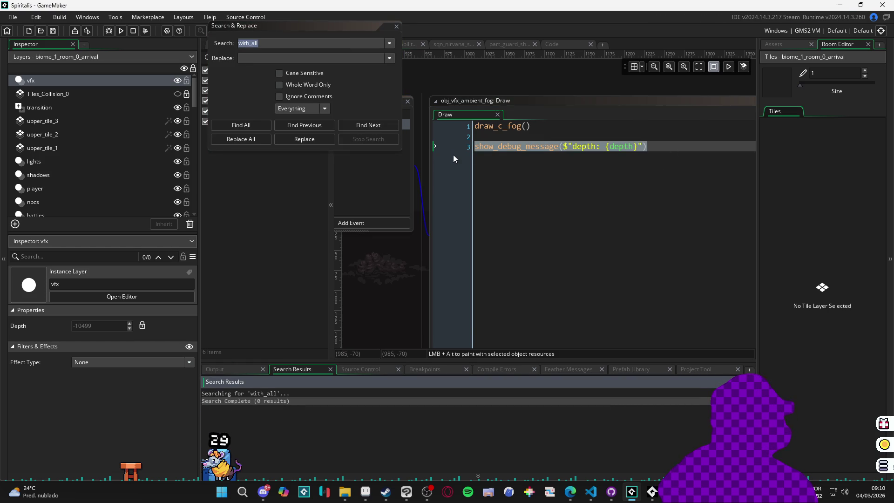
double_click(453, 154)
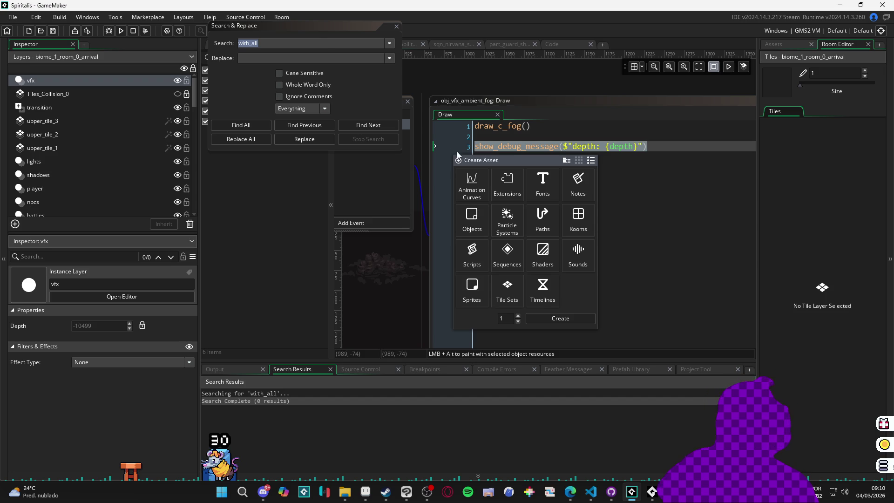
left_click(311, 43)
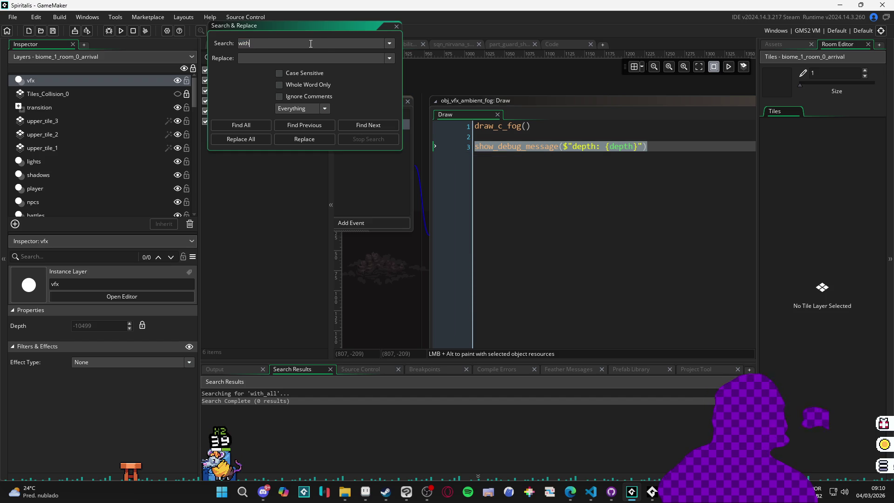
type("(al")
key("Return")
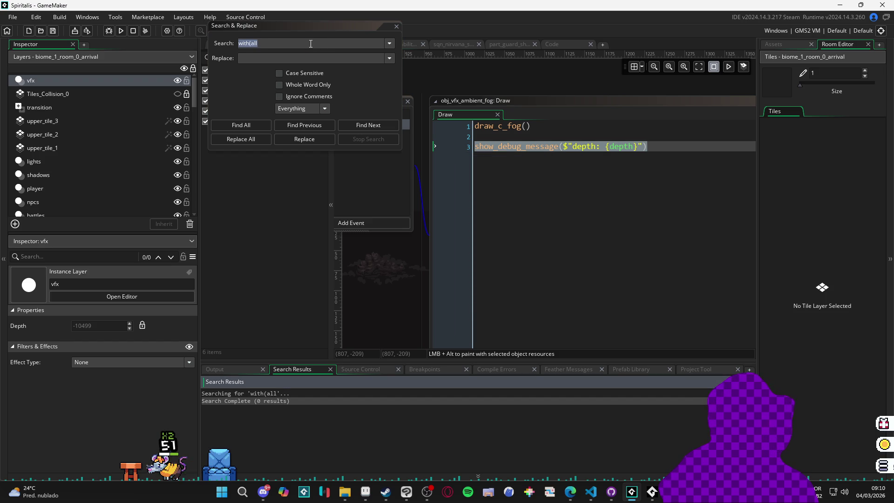
double_click(310, 43)
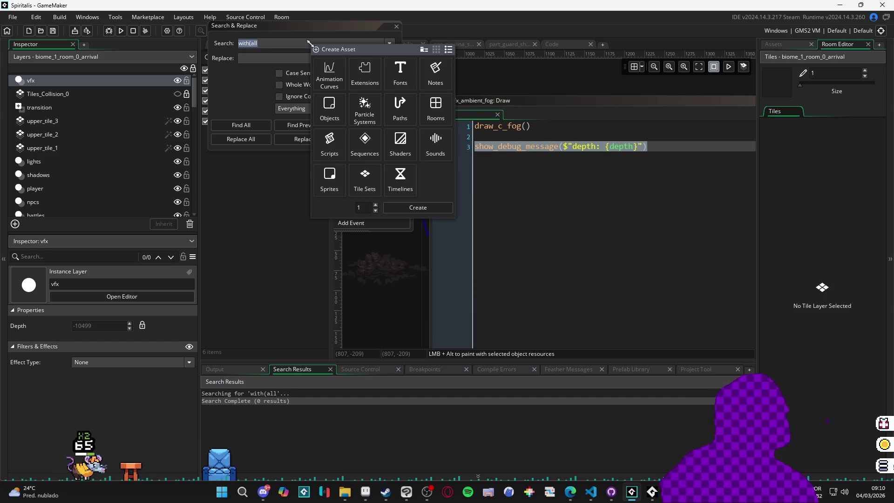
left_click(287, 37)
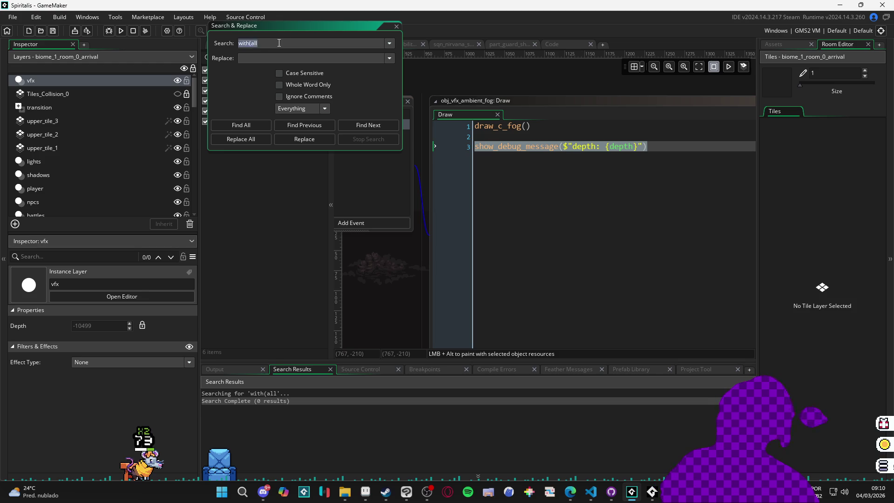
Search for 'depth =' and open the obj_bat_battler, fog and functions_drawing matches.
type("depth=")
key("Return")
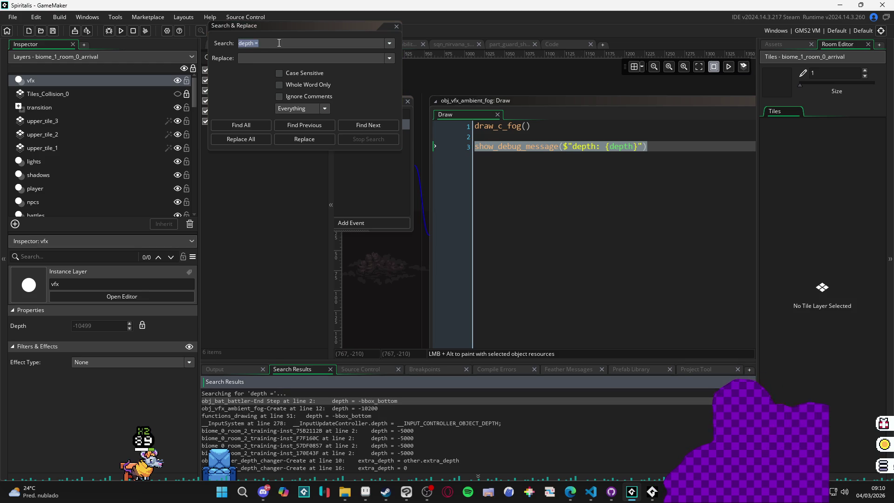
double_click(319, 403)
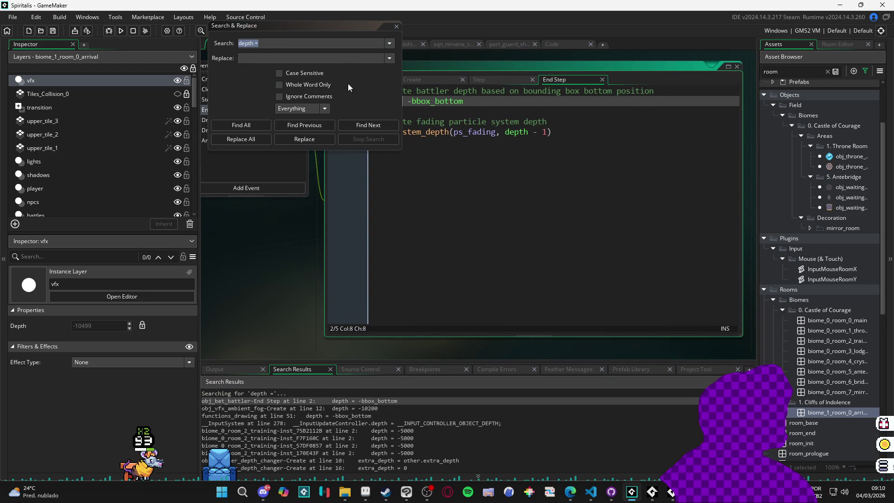
mouse_move(339, 28)
left_mouse_down()
mouse_move(484, 68)
mouse_move(662, 69)
left_mouse_up()
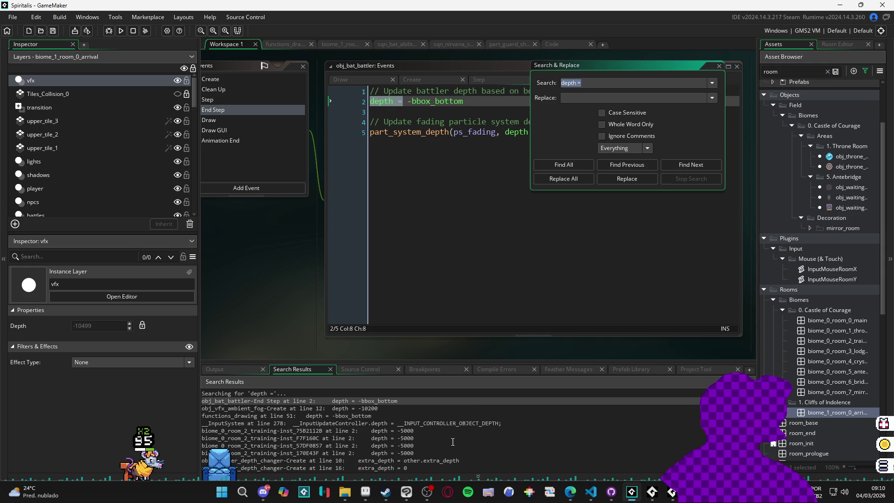
double_click(375, 408)
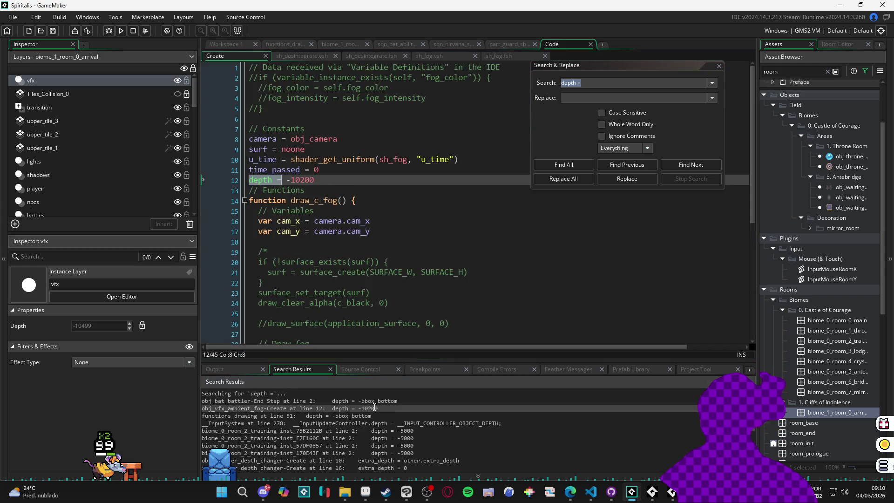
double_click(362, 415)
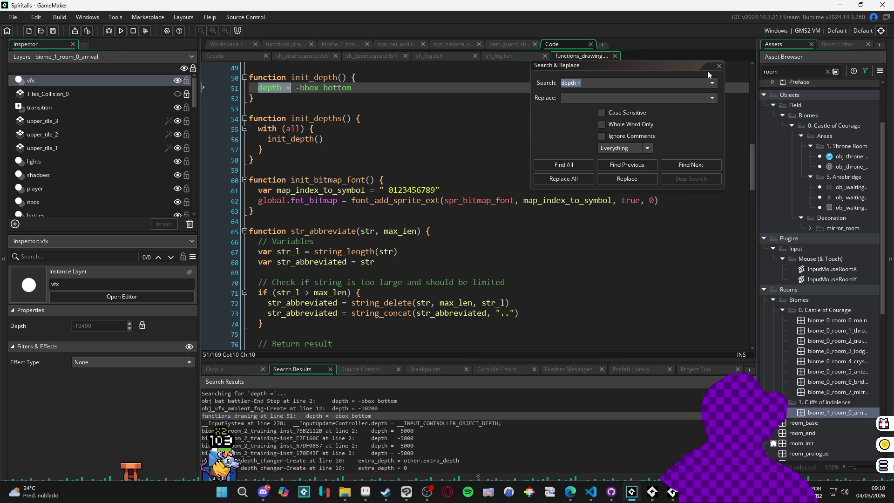
Close the search window and select the init_depths name in functions_drawing for a project search.
left_click(719, 66)
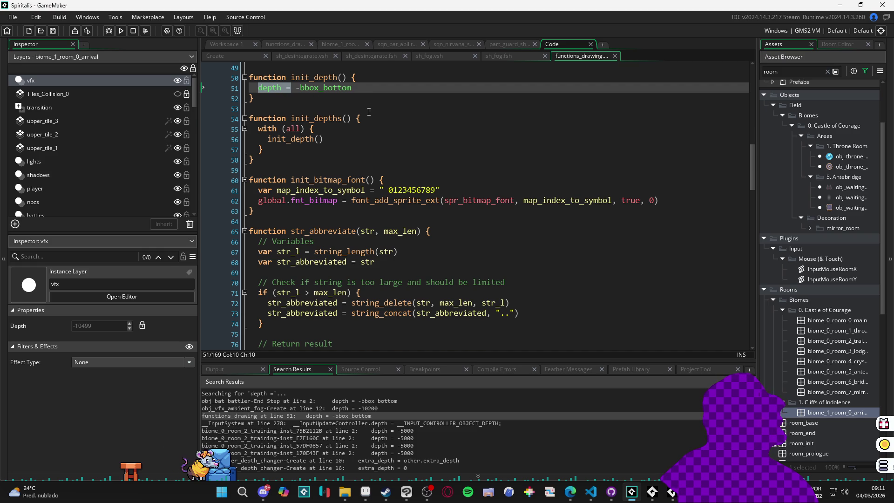
scroll(369, 112, "up", 4)
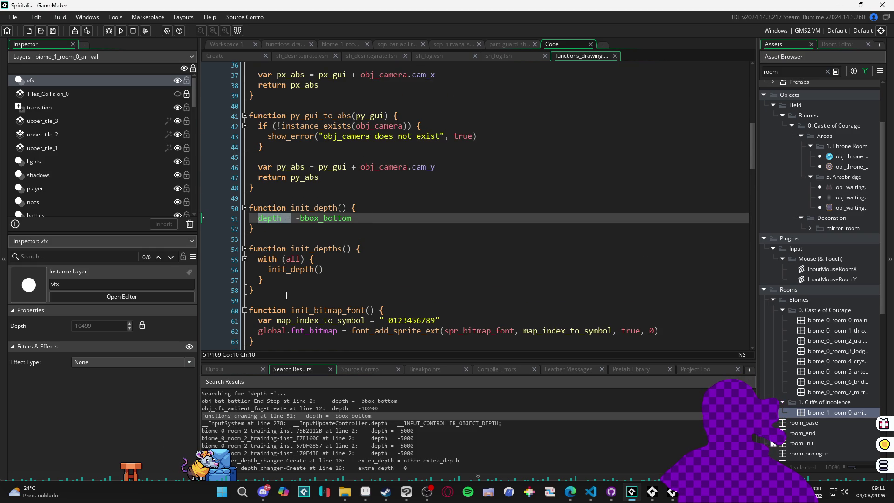
mouse_move(281, 297)
left_mouse_down()
mouse_move(261, 263)
mouse_move(210, 245)
left_mouse_up()
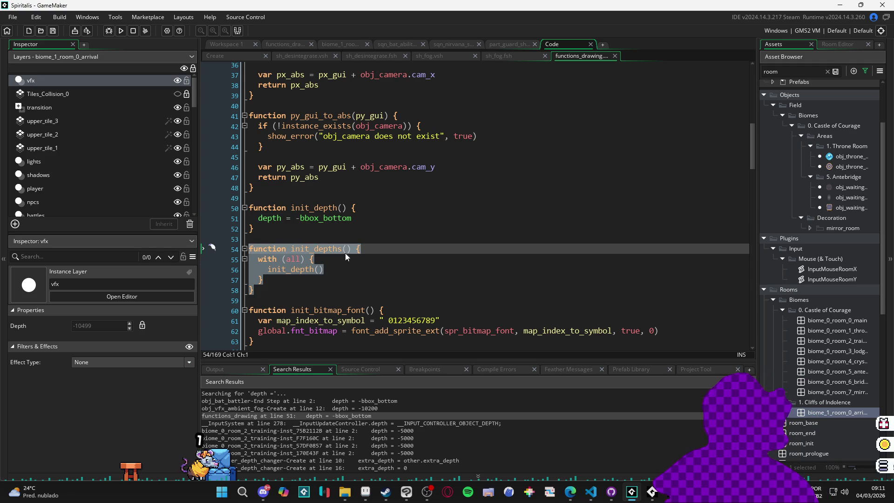
double_click(319, 249)
key("ctrl+f")
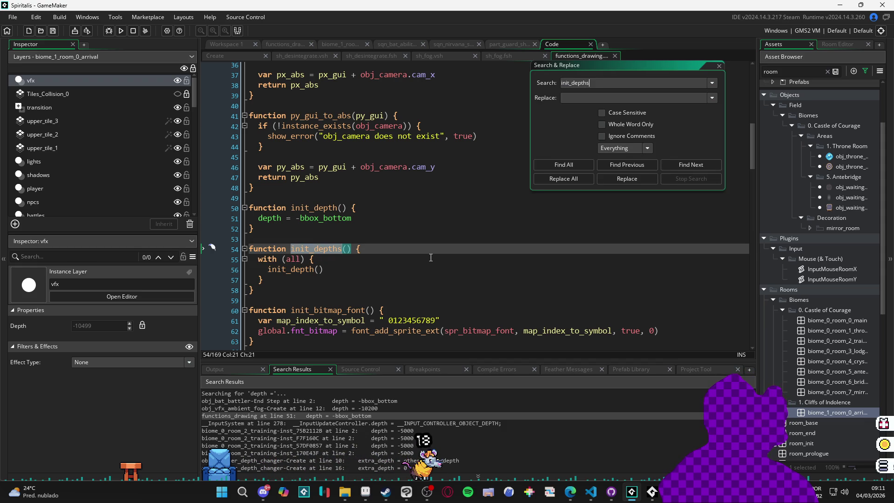
Find both uses of init_depths and inspect the call in obj_player's Room Start event.
key("Return")
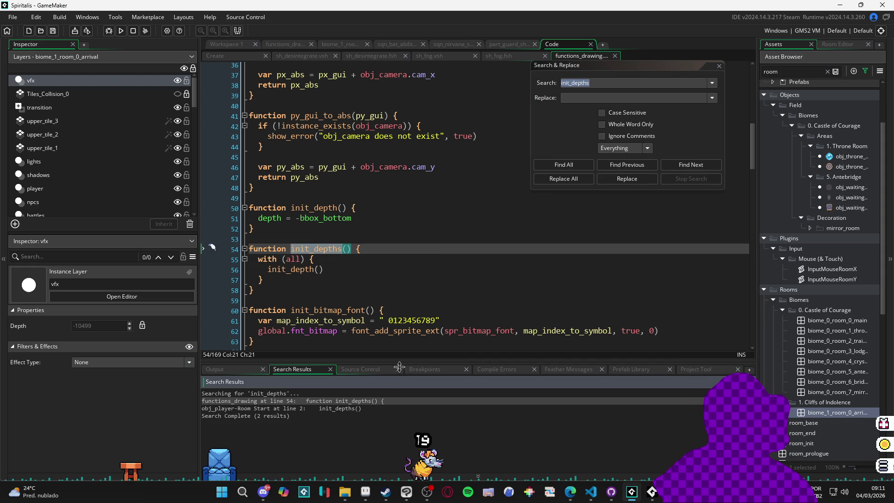
double_click(350, 409)
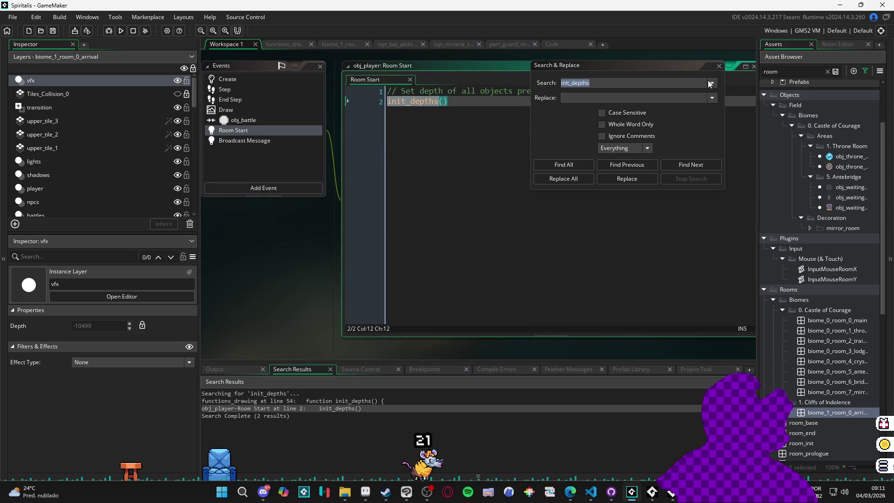
left_click(719, 67)
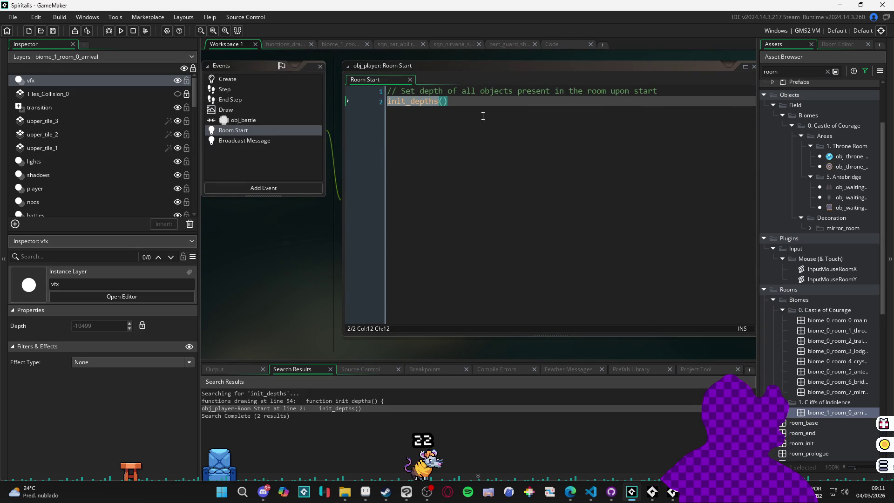
left_click(448, 101)
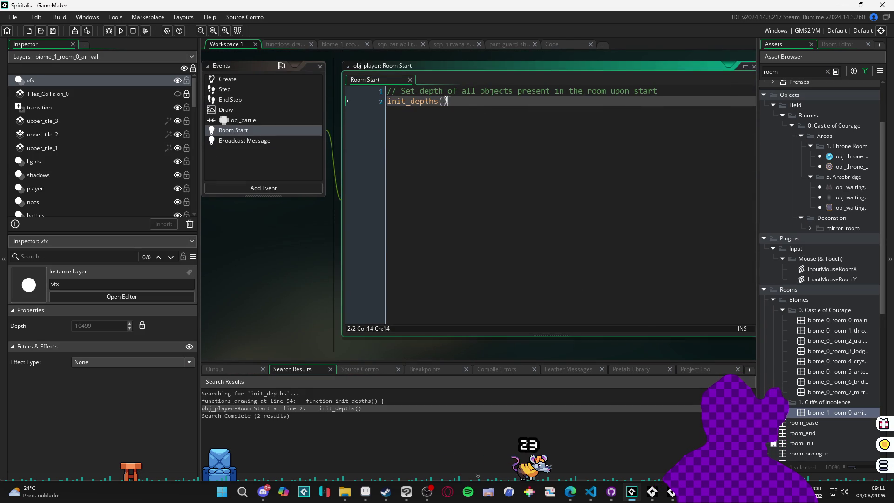
mouse_move(303, 215)
left_mouse_down()
mouse_move(417, 245)
mouse_move(516, 253)
left_mouse_up()
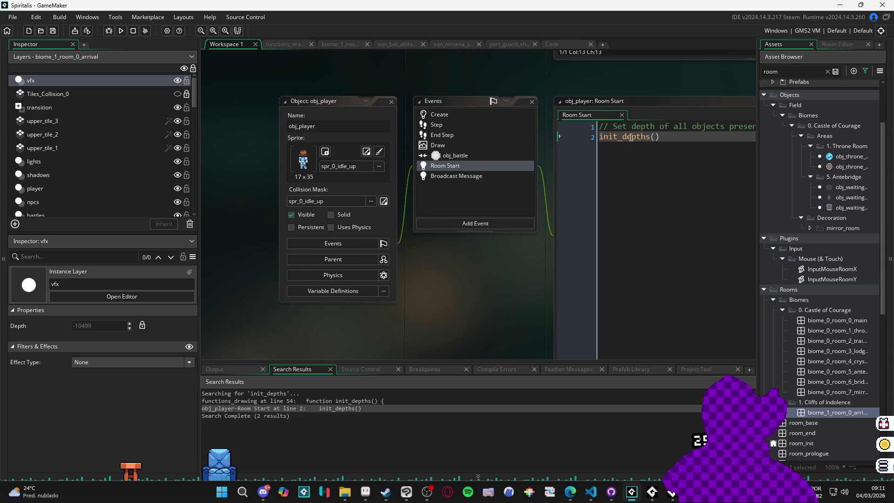
left_click(672, 104)
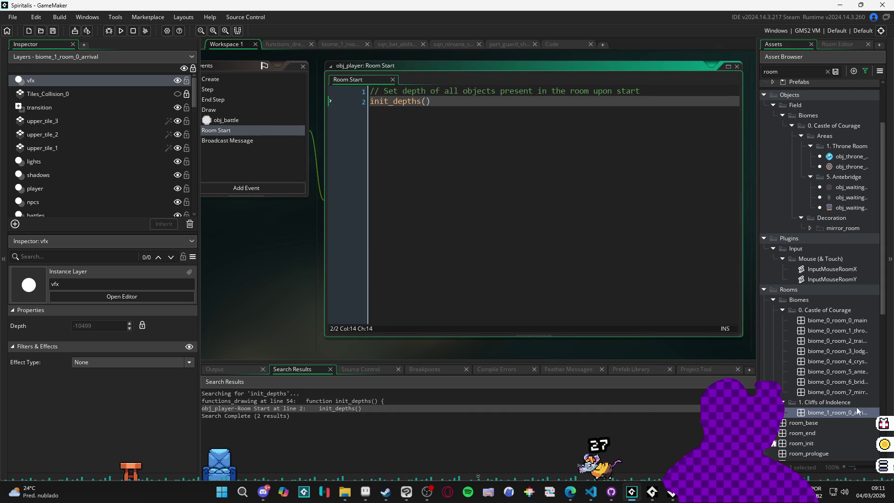
Revisit init_depths in functions_drawing, then browse the editors back to the arrival room's fog code.
left_click(571, 43)
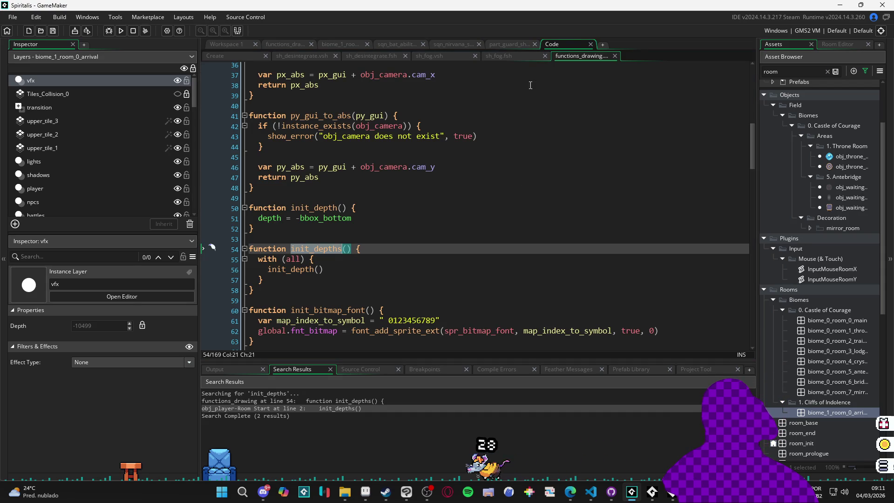
left_click(388, 229)
left_click(388, 247)
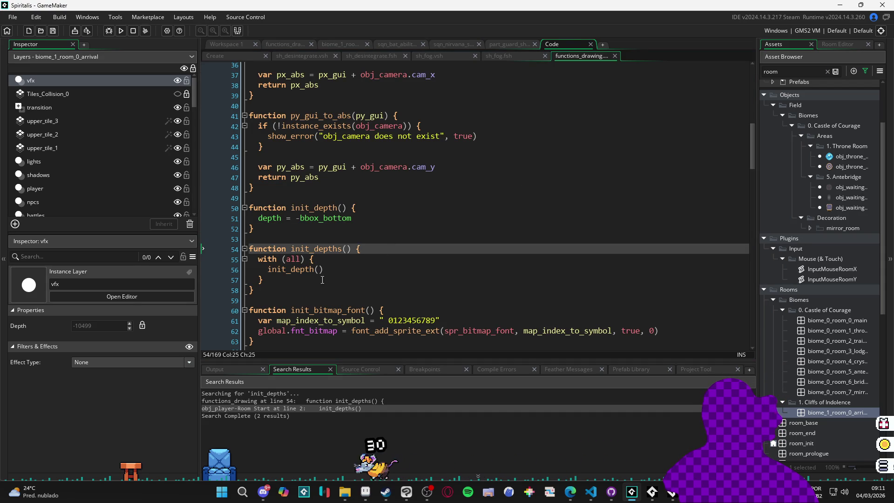
left_click(259, 280)
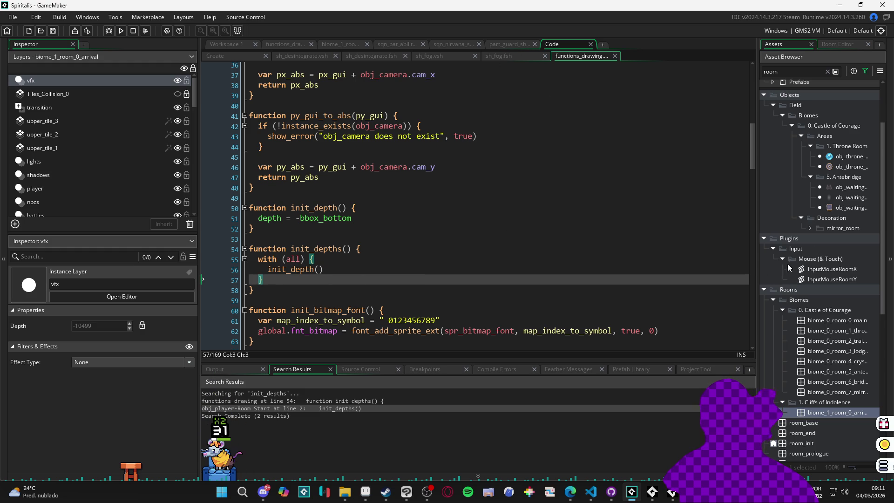
mouse_move(756, 290)
left_mouse_down()
mouse_move(690, 287)
mouse_move(659, 269)
left_mouse_up()
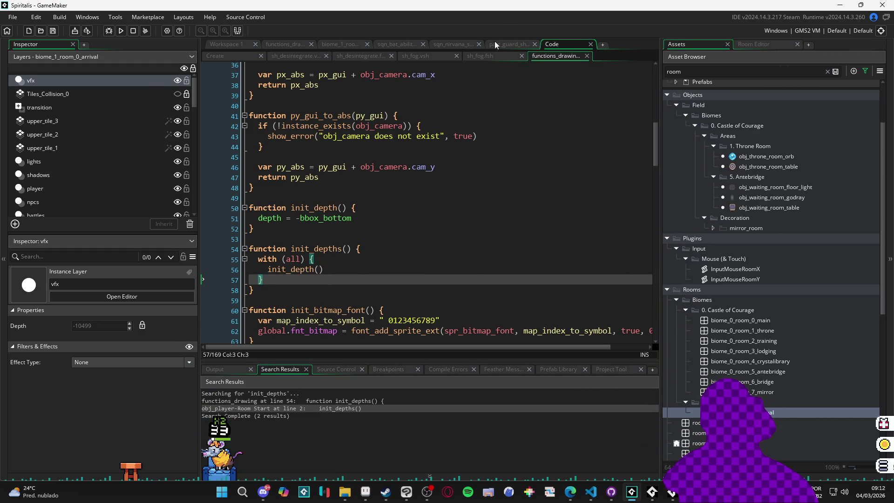
left_click(494, 43)
left_click(470, 43)
left_click_drag(661, 201, 770, 207)
left_click(412, 46)
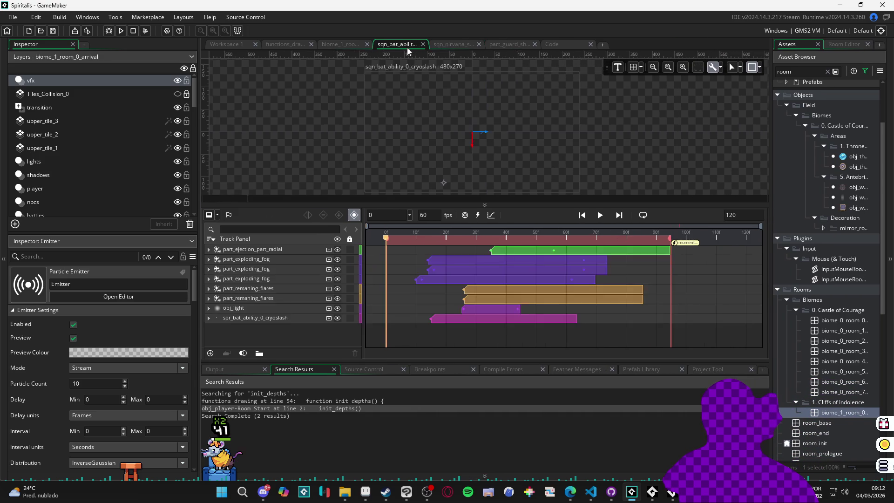
left_click(334, 46)
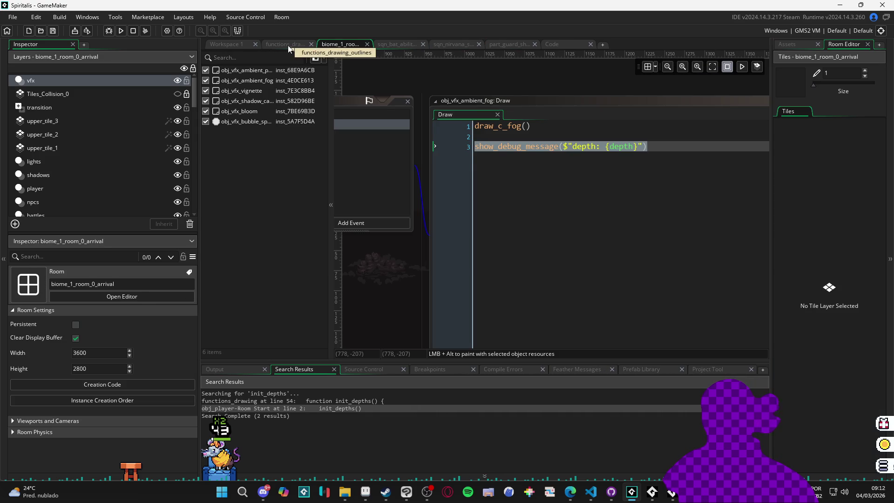
Delete the depth debug line from the fog Draw code and test-run the game.
left_click(712, 162)
left_click_drag(492, 151, 475, 148)
key("BackSpace")
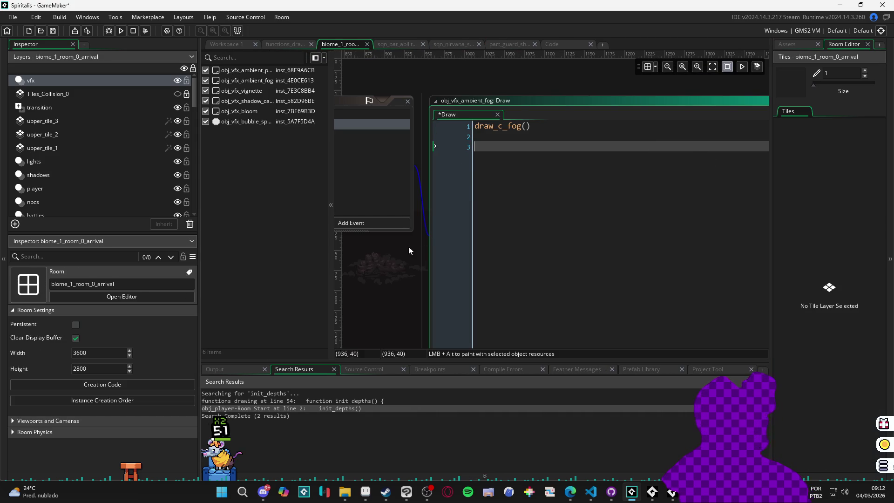
key("F5")
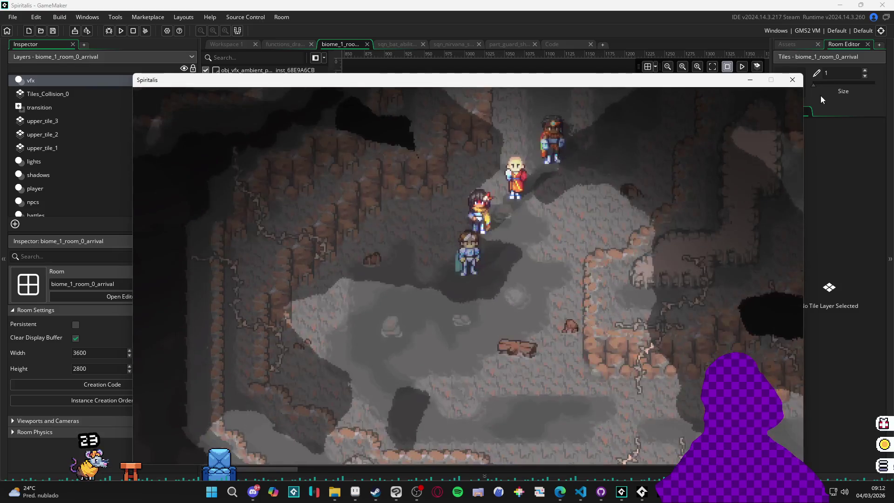
left_click(792, 79)
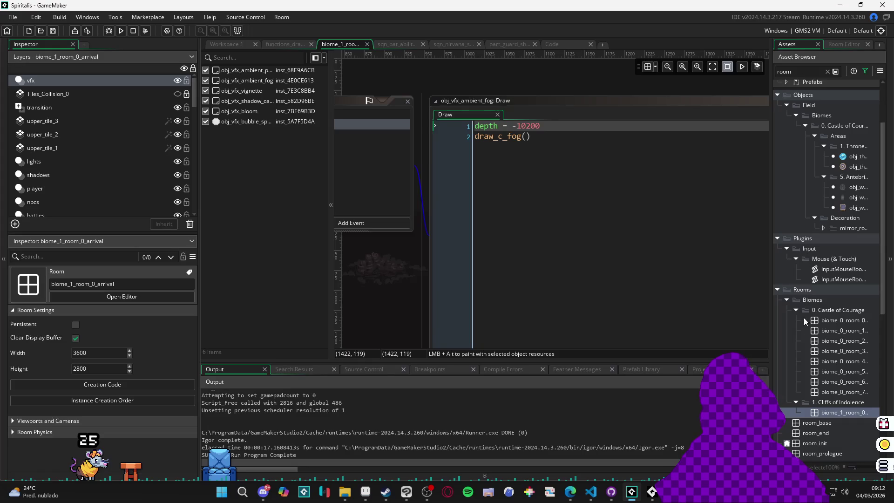
Browse the open editors back to the arrival room editor and show the asset browser.
left_click(293, 46)
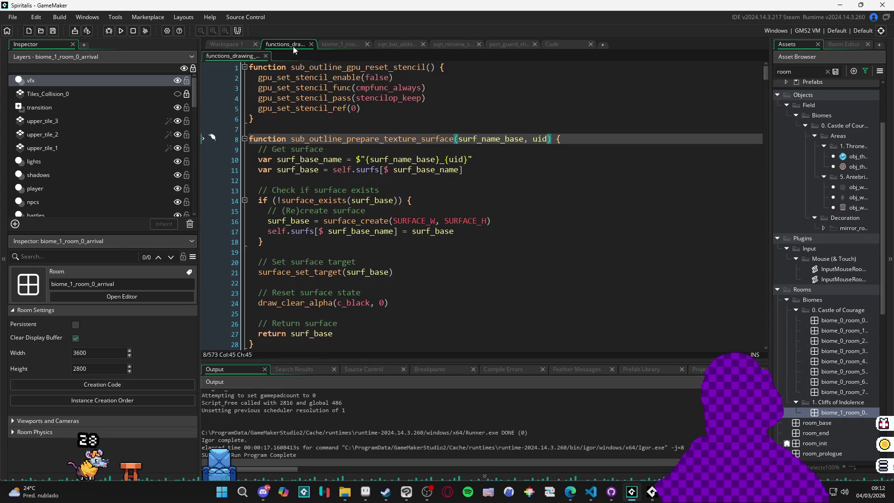
left_click(551, 44)
left_click(505, 44)
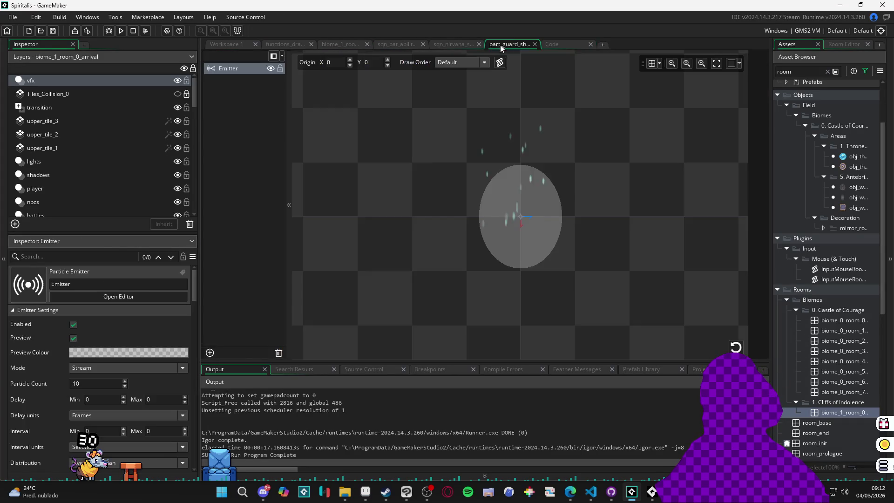
left_click(454, 44)
left_click(414, 49)
left_click(353, 47)
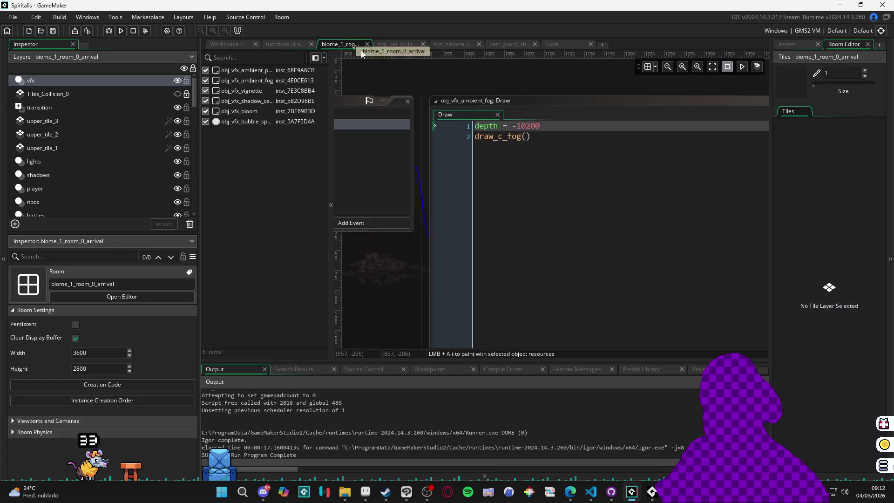
left_click(789, 48)
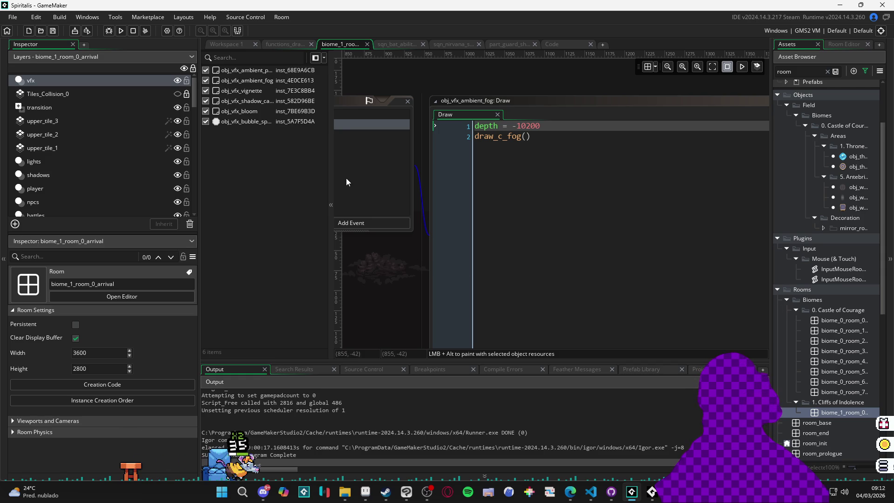
Close the fog instance's property windows and show functions_drawing in the Code workspace.
left_click_drag(332, 183, 302, 183)
scroll(379, 293, "left", 5)
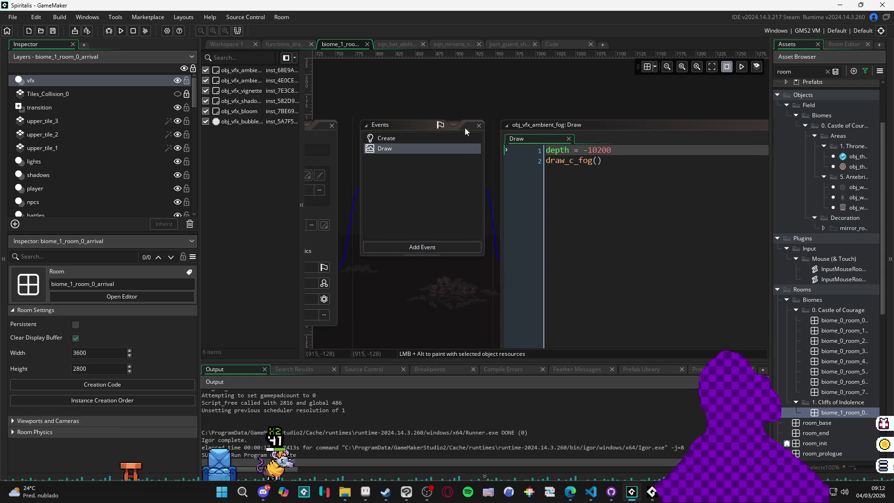
scroll(528, 135, "left", 5)
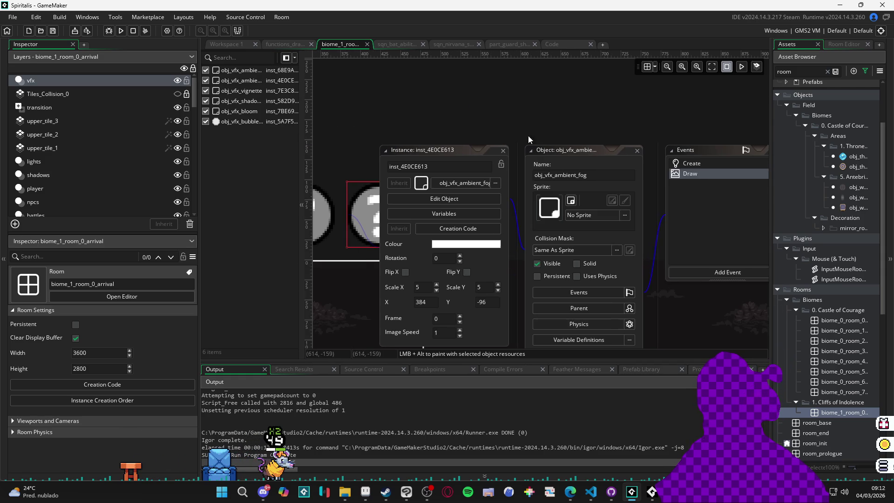
left_click(502, 152)
scroll(524, 121, "left", 10)
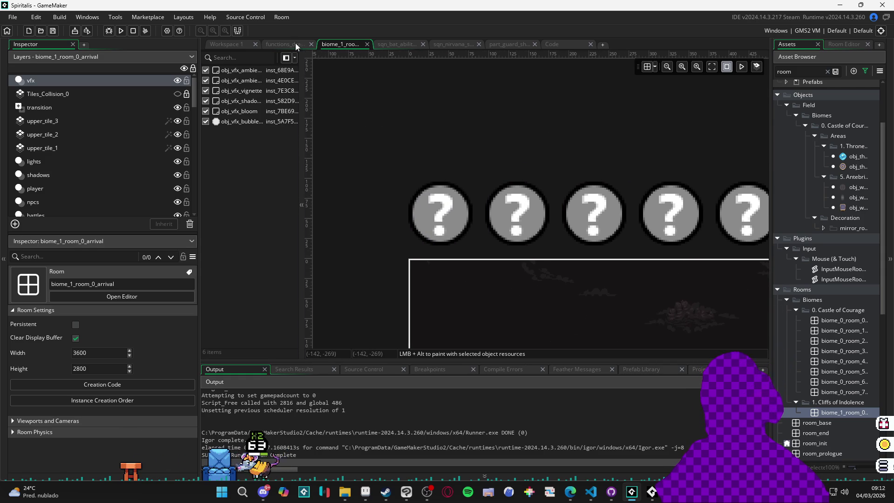
left_click(296, 46)
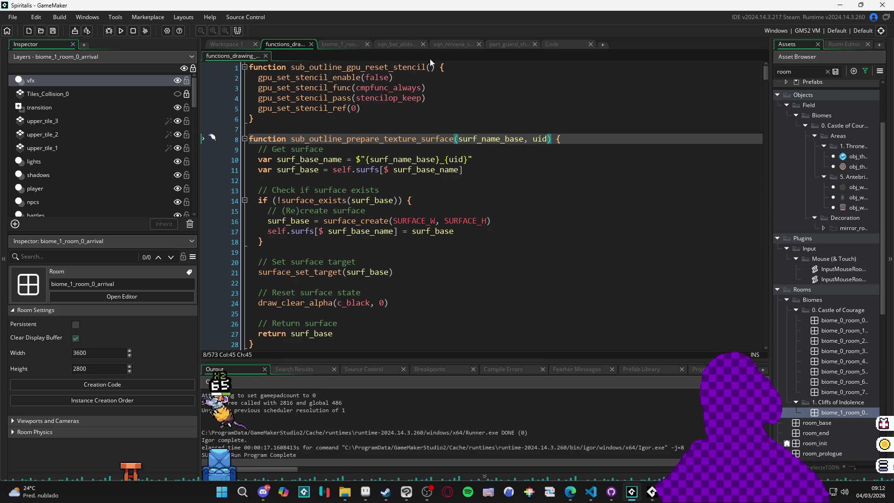
left_click(564, 48)
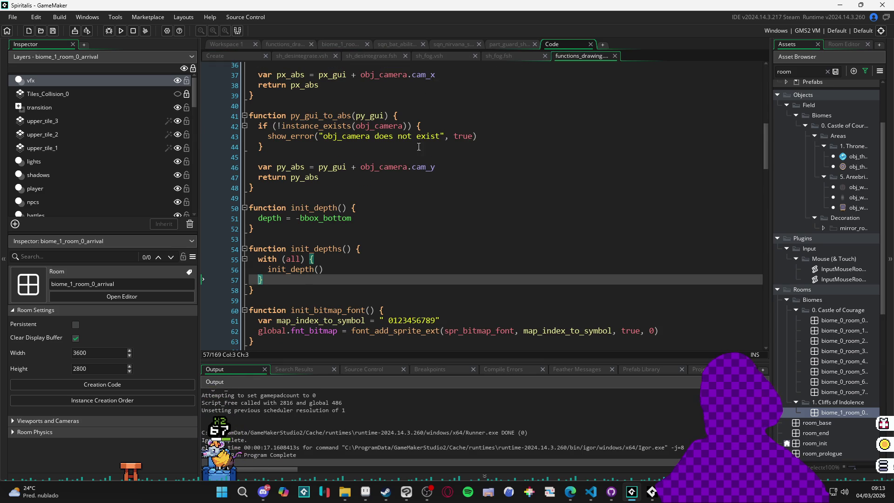
Set the alpha of the fog's draw_sprite_tiled_ext call in the Create code to 0.5 and run.
left_click(238, 57)
scroll(369, 228, "down", 5)
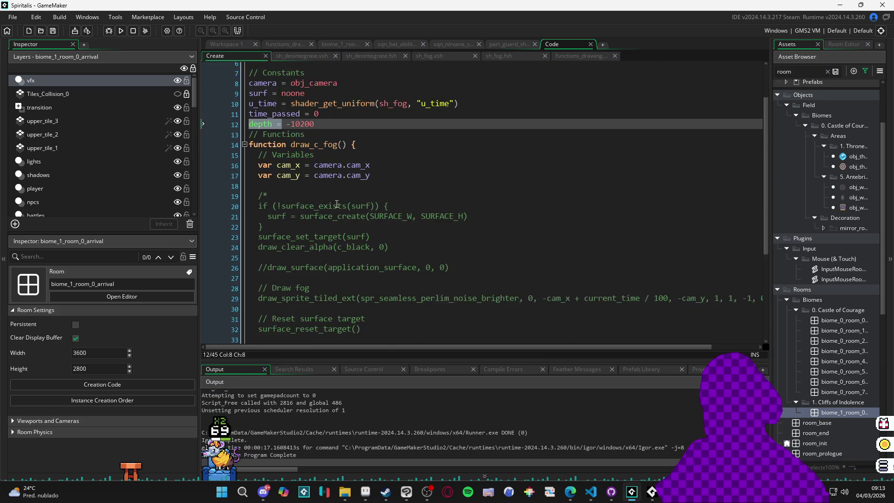
left_click(681, 296)
type("draw_sprite_tiled_ext(spr_seamless_perlim_noise, 0, current_time / 100, 0, 1, 1, #171516, 0.5)")
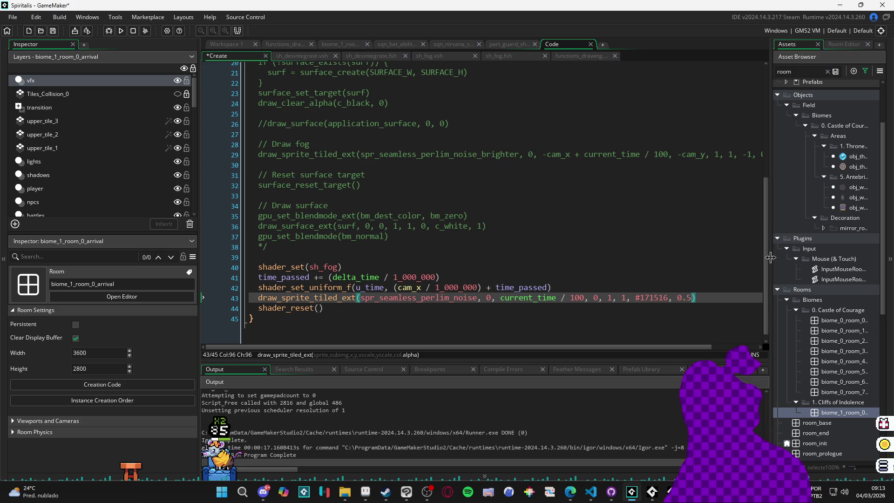
key("F5")
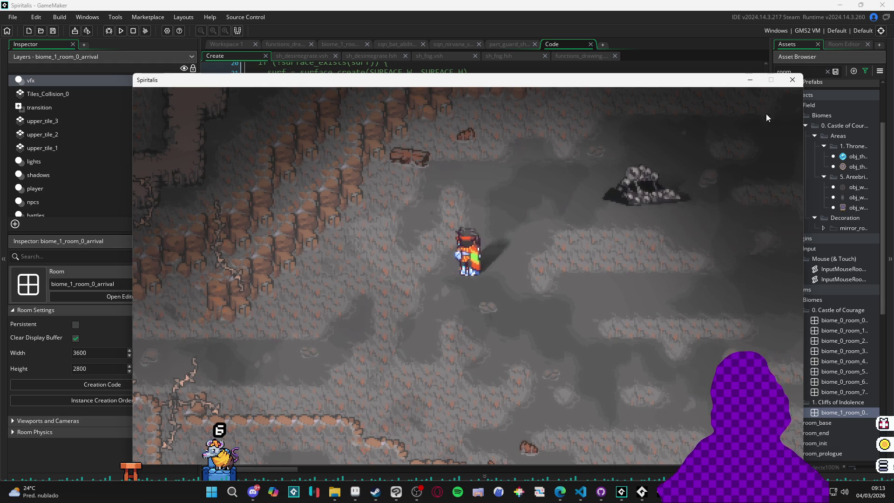
Close the game, relaunch it with F5 to recheck the fog, then close it again.
left_click(792, 80)
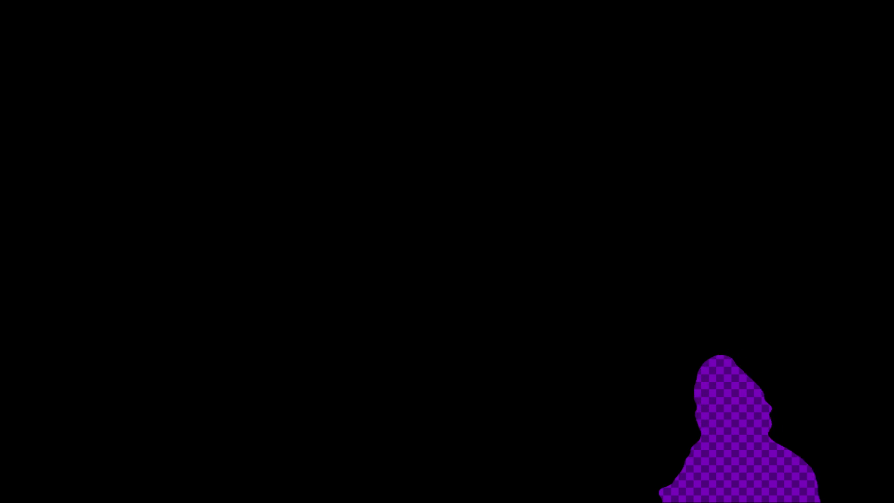
key("F5")
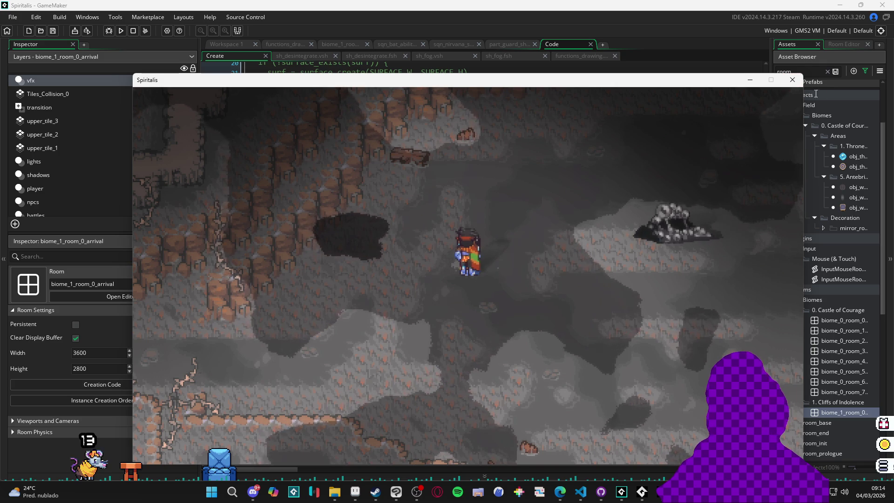
left_click(792, 80)
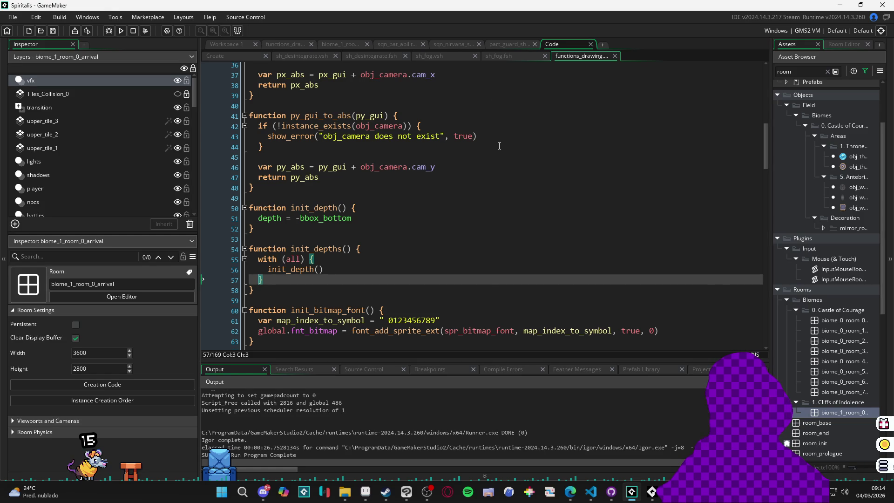
Open the sh_fog fragment shader at empty line 18, then start a browser search for 'gsl'.
left_click(515, 58)
scroll(368, 212, "down", 2)
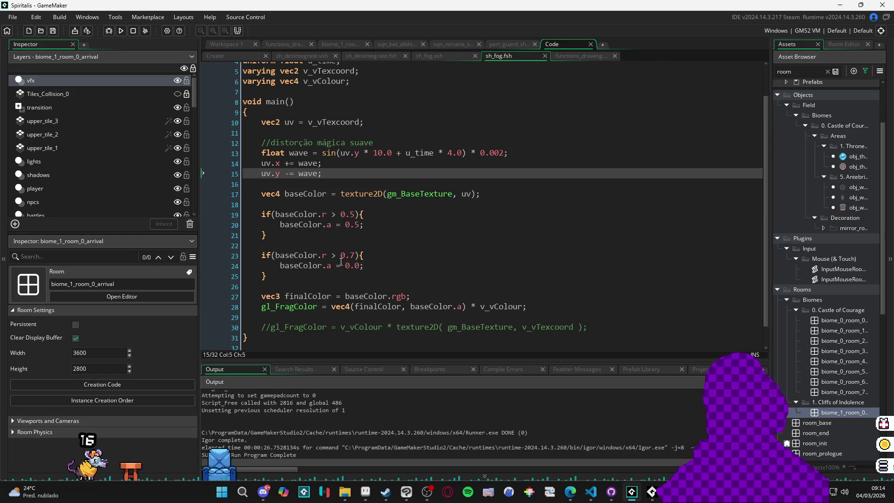
left_click(347, 201)
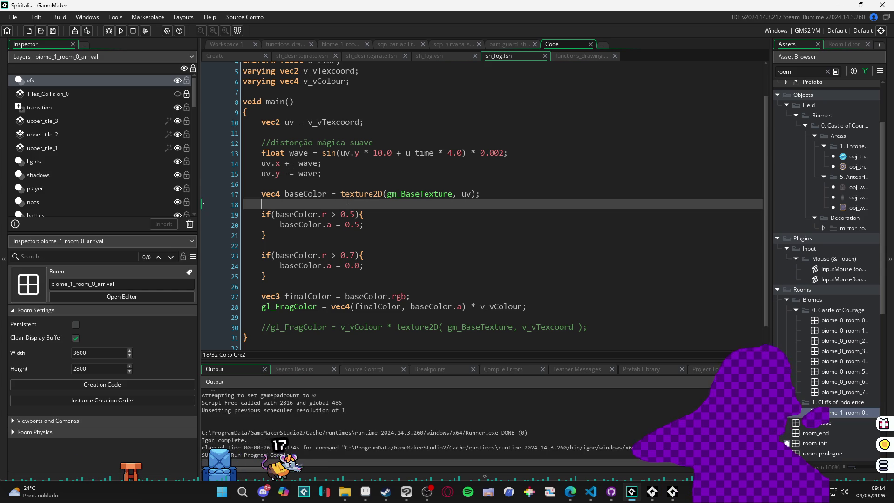
scroll(346, 201, "up", 2)
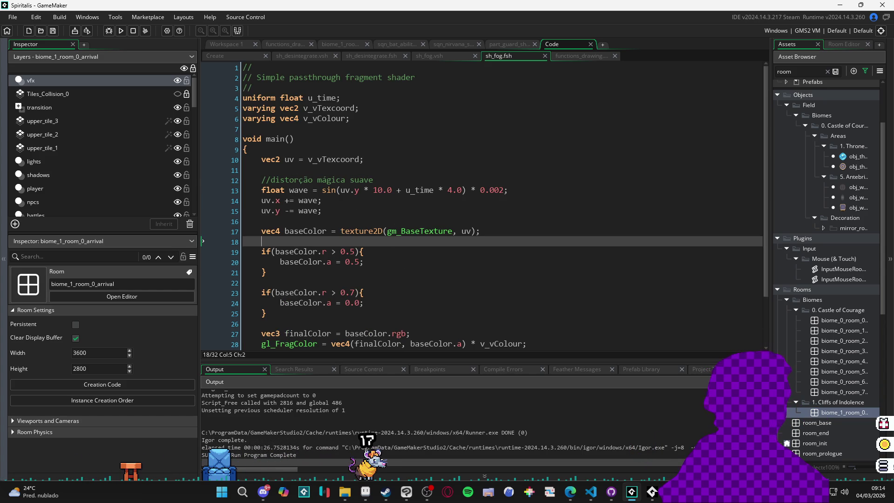
left_click(570, 491)
type("gsl")
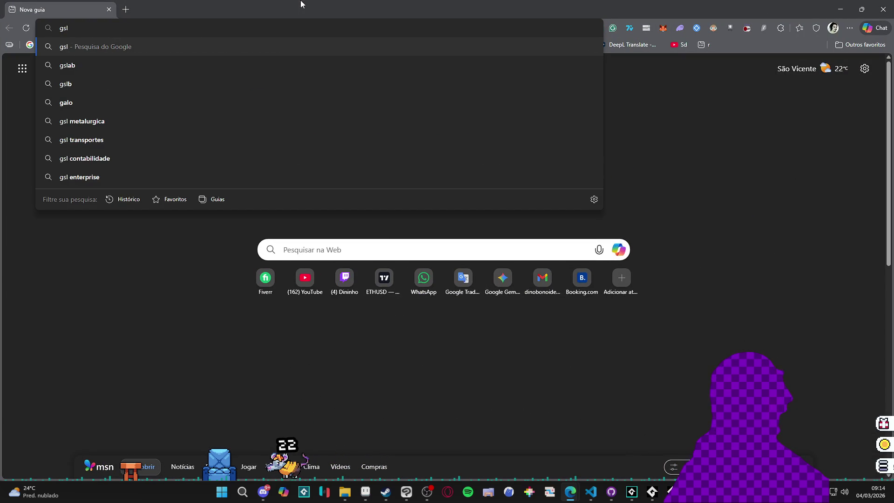
Move the browser aside to view the sh_fog code and place the caret at line 29.
key("Escape")
mouse_move(300, 4)
left_mouse_down()
mouse_move(116, 149)
mouse_move(25, 181)
left_mouse_up()
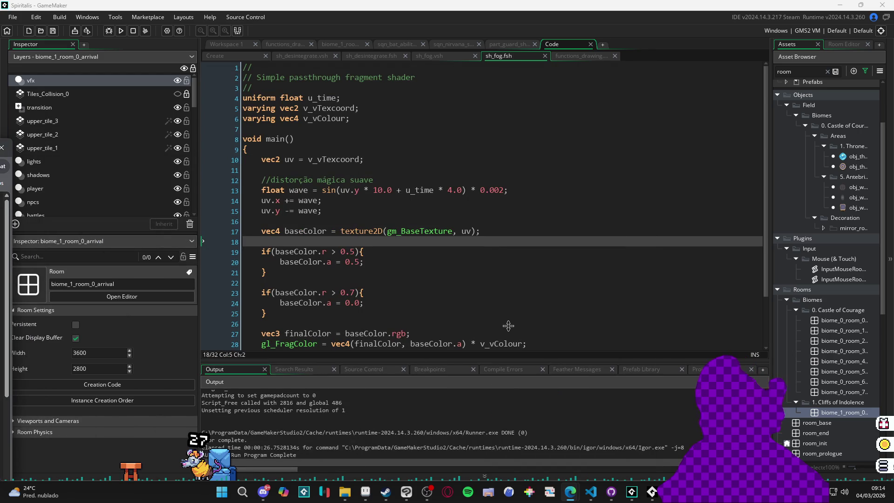
scroll(509, 335, "down", 2)
left_click(530, 290)
scroll(530, 288, "up", 2)
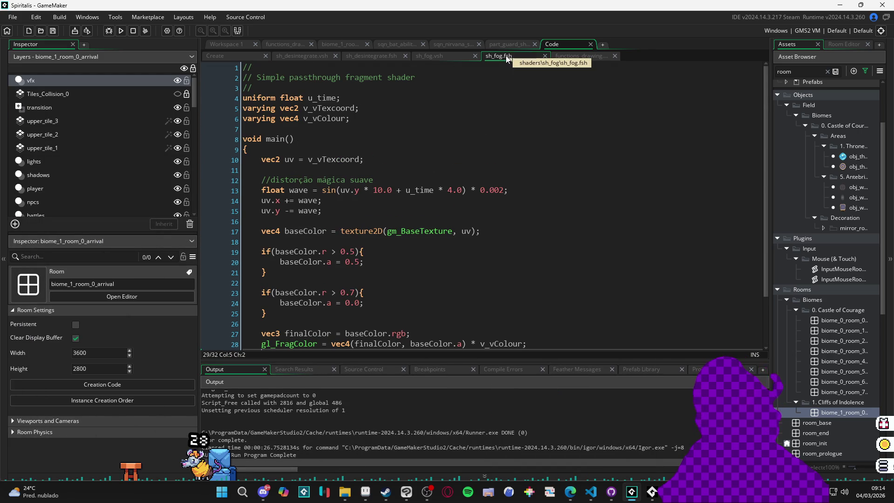
Search Google for 'shader language array' and open the MDN GLSL shaders page.
left_click_drag(5, 184, 140, 195)
double_click(140, 196)
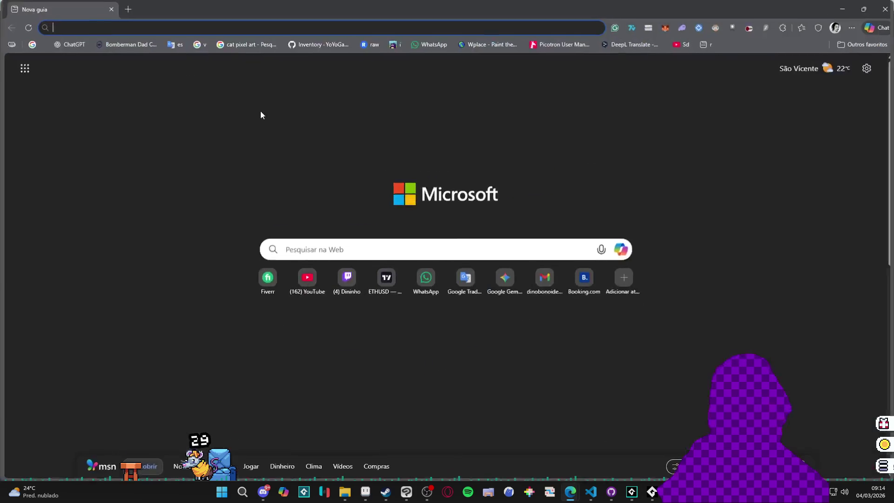
type("shader language arra")
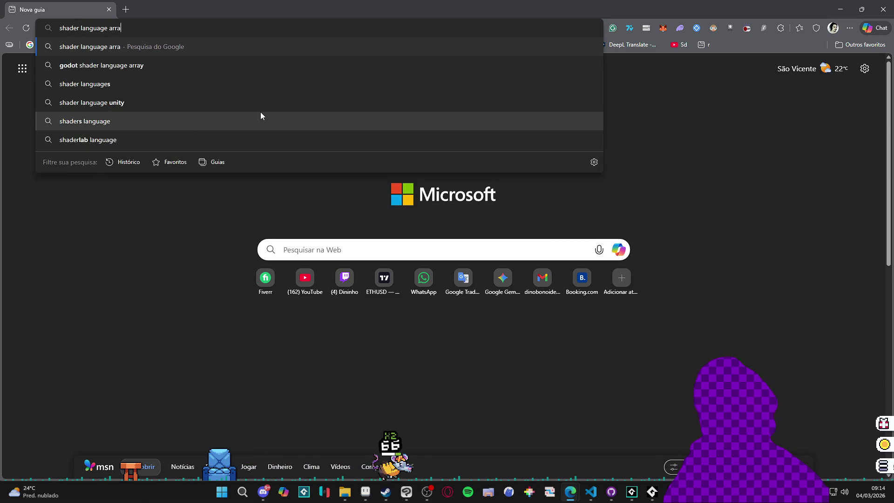
type("y")
key("Return")
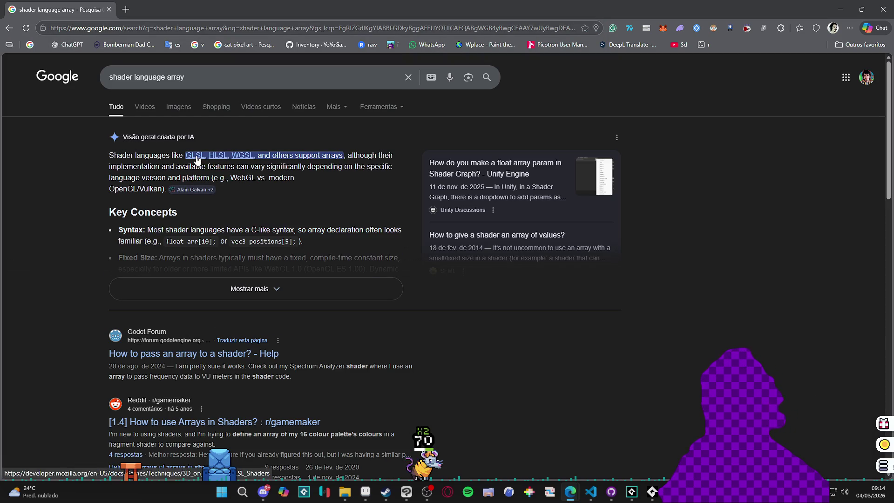
left_click(196, 159)
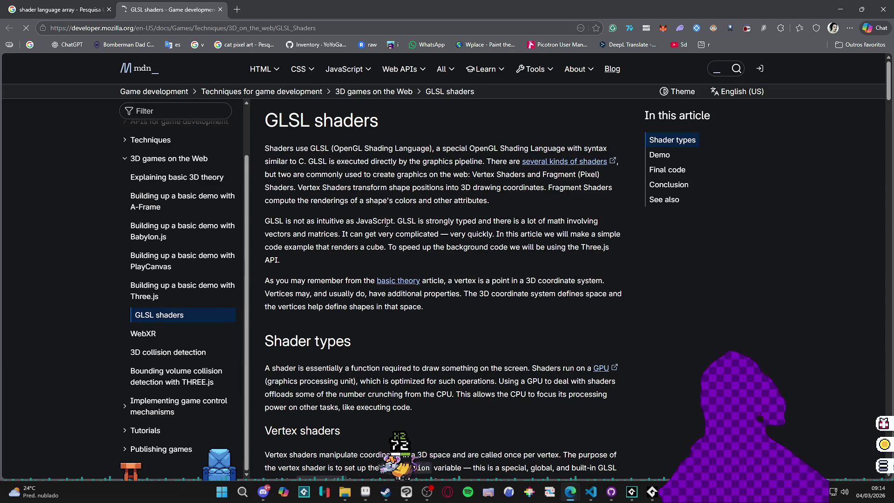
scroll(383, 222, "down", 20)
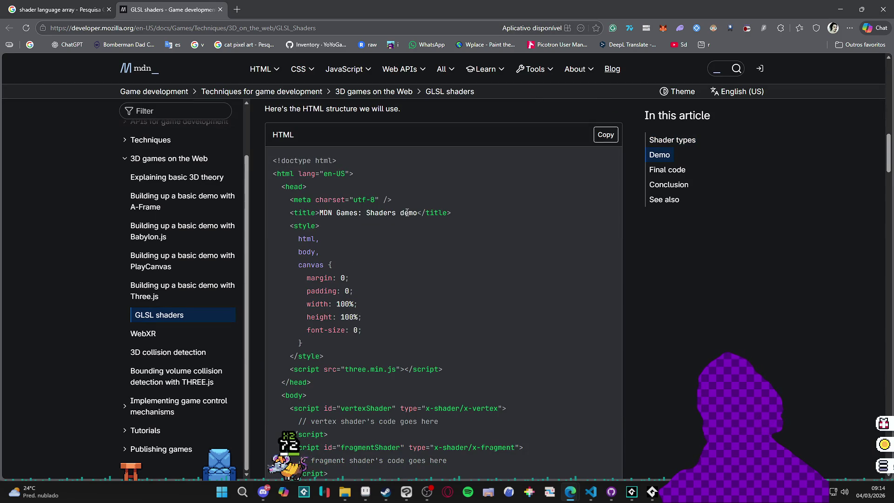
scroll(407, 212, "up", 20)
Search 'GLSL array' and read the expanded AI overview's float myArray[10] example.
left_click(66, 9)
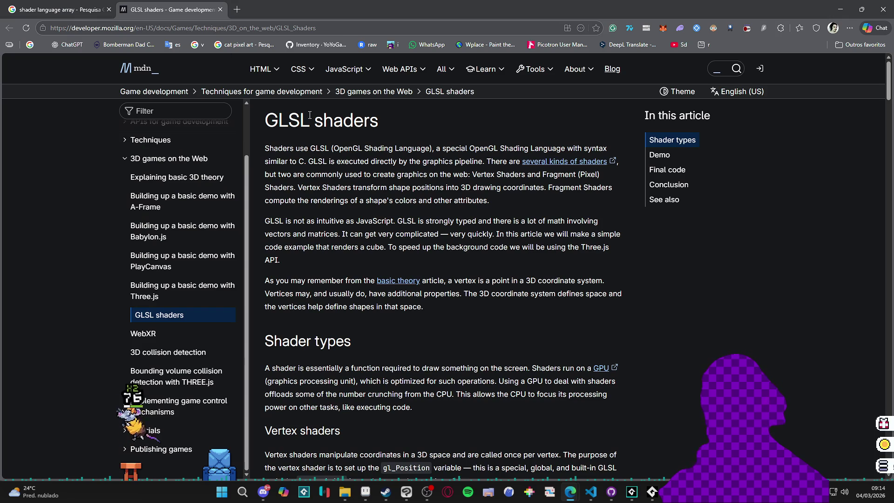
double_click(287, 120)
key("ctrl+c")
key("ctrl+shift+Tab")
triple_click(278, 66)
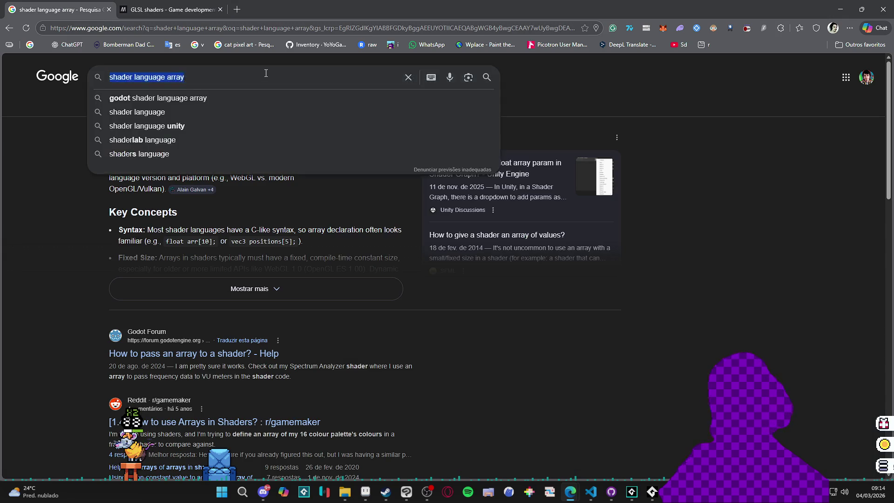
key("ctrl+v")
type("array")
key("Return")
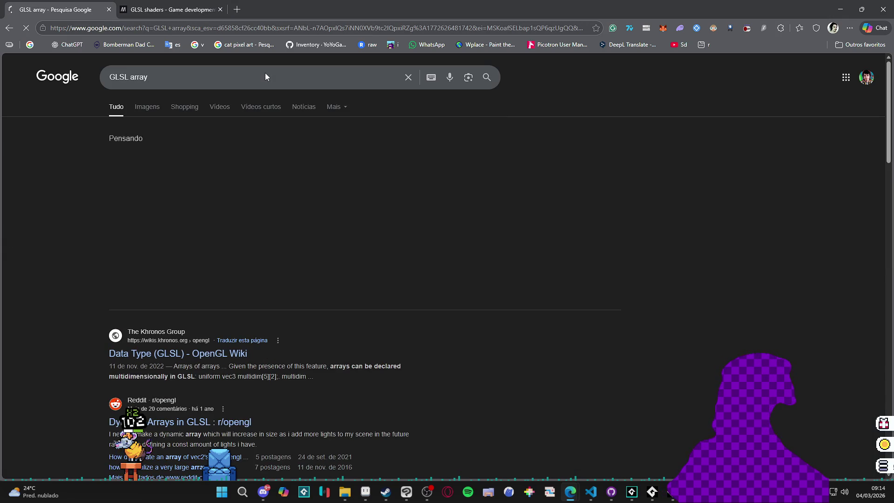
scroll(266, 204, "down", 2)
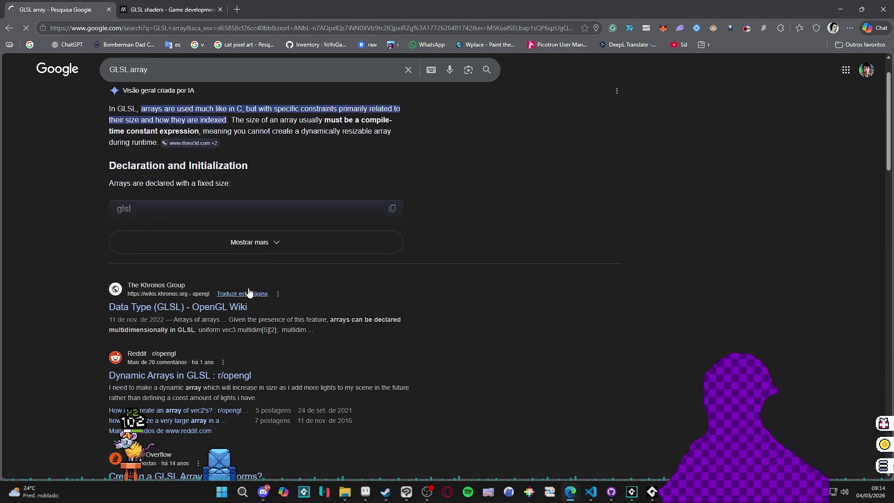
scroll(262, 230, "up", 1)
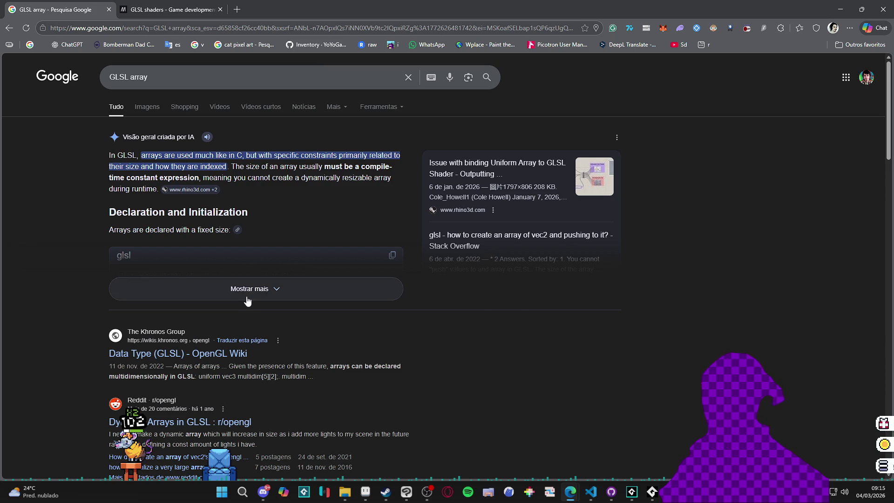
left_click(272, 288)
scroll(193, 250, "down", 2)
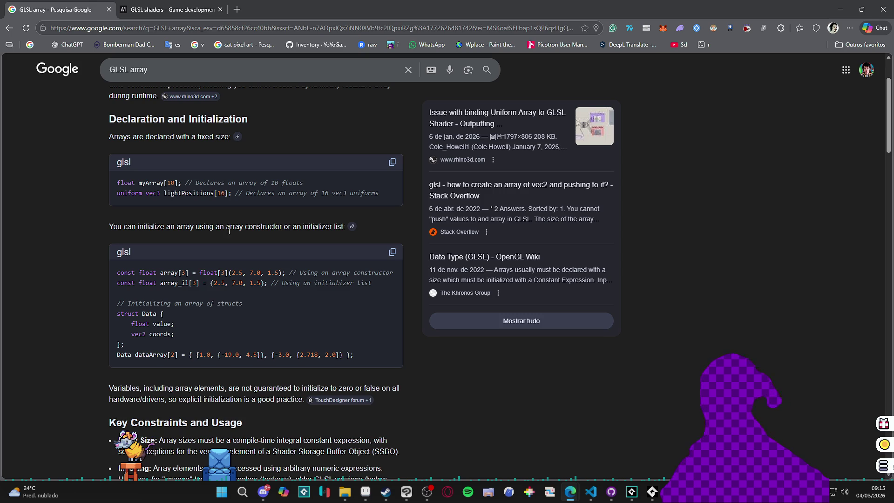
left_click_drag(182, 183, 116, 183)
Restore the browser and return to GameMaker at the end of line 15.
double_click(502, 3)
key("alt+Tab")
left_click(335, 212)
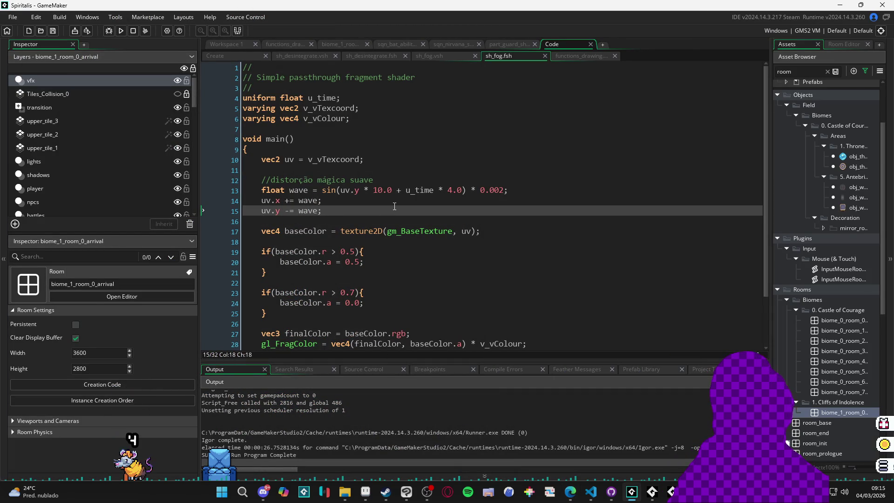
Add a //value levels comment and declare float levels[5]; below uv.y -= wave;.
key("Return")
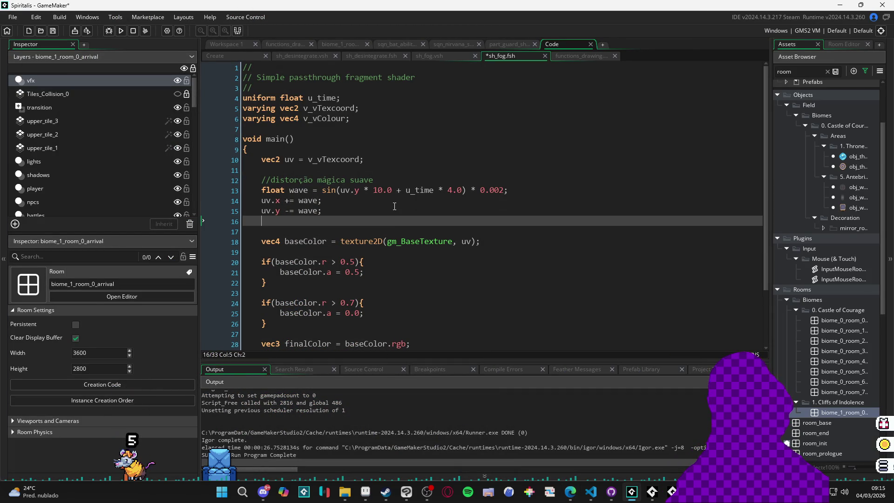
key("Return")
type("//value level")
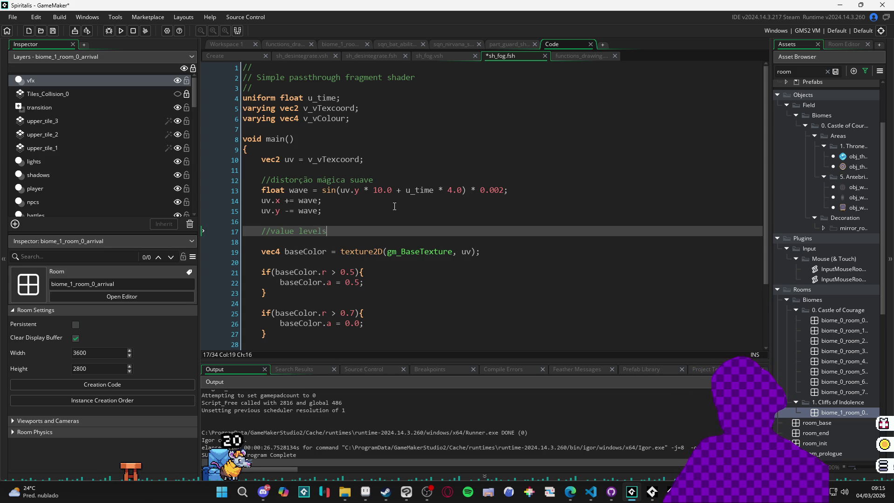
type("s")
key("Return")
type("float myArray[10];")
key("Left")
key("BackSpace")
key("BackSpace")
key("BackSpace")
type("levels")
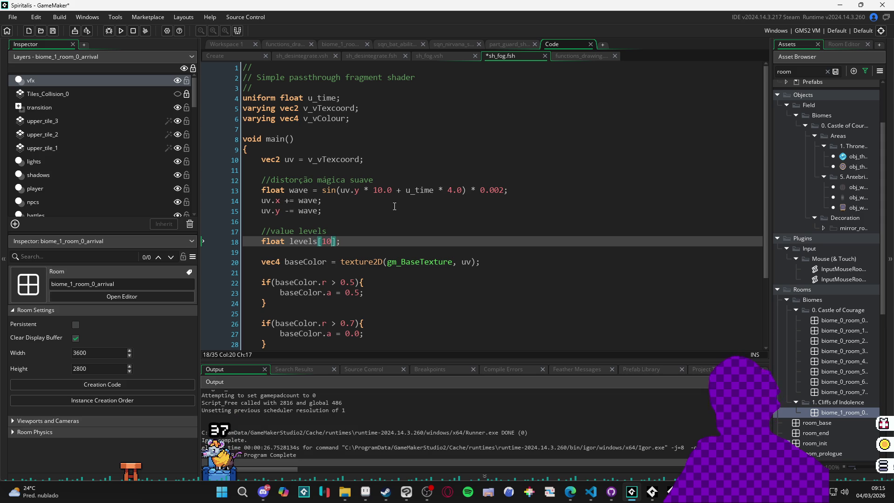
key("BackSpace")
type("5")
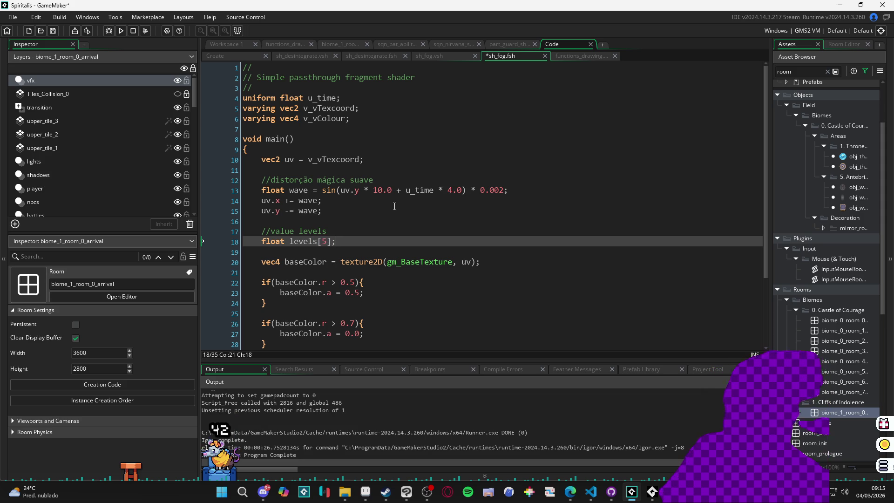
key("End")
key("Return")
Begin the levels[0] = 1 assignment and fix the misspelled 'leveles' name.
type("lev")
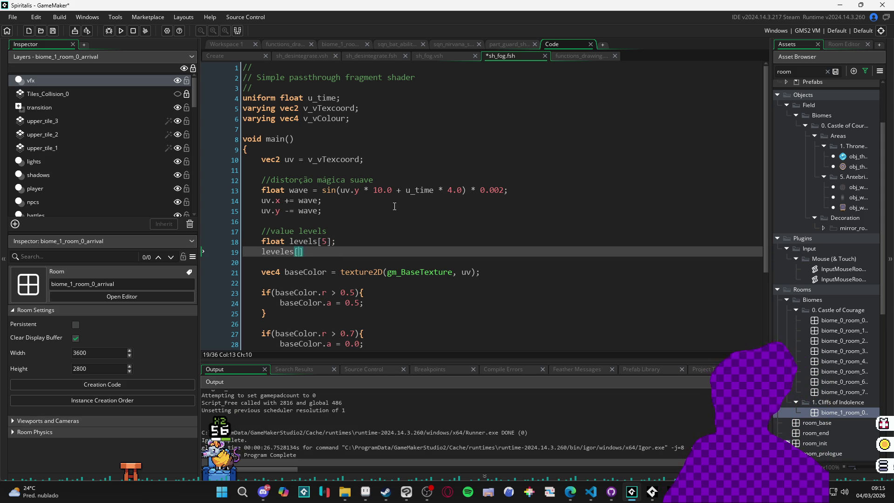
type("0")
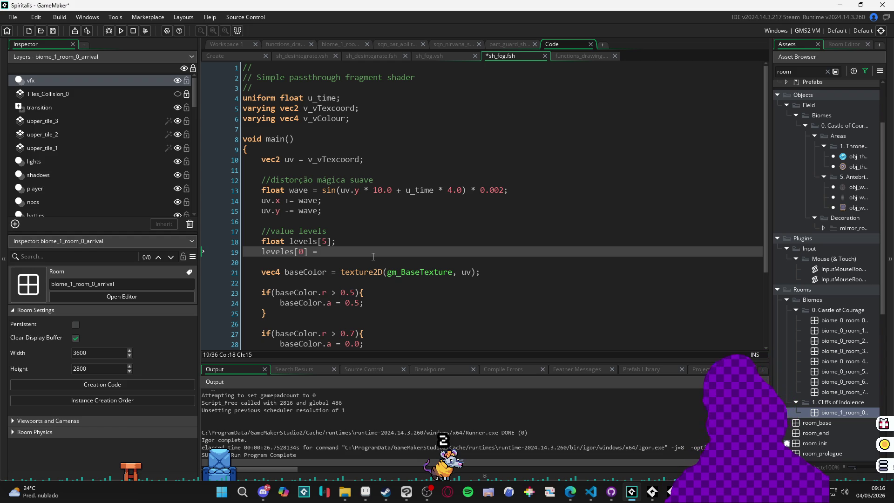
scroll(387, 257, "down", 2)
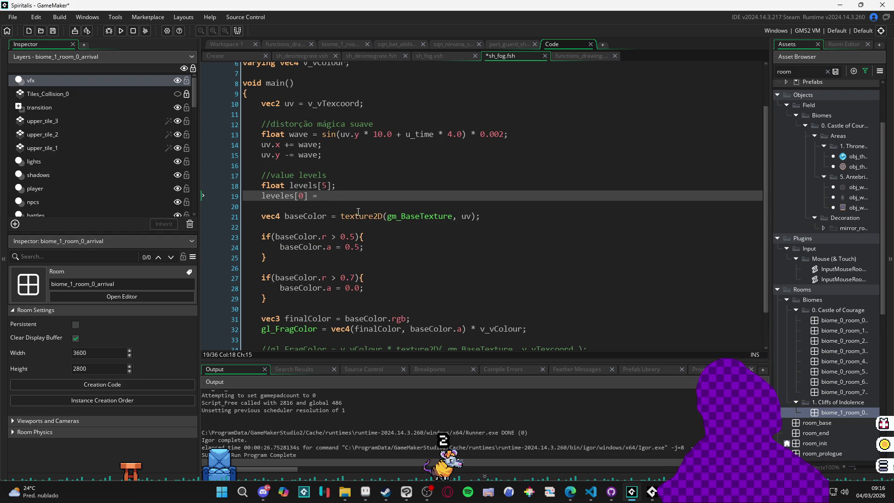
left_click(294, 196)
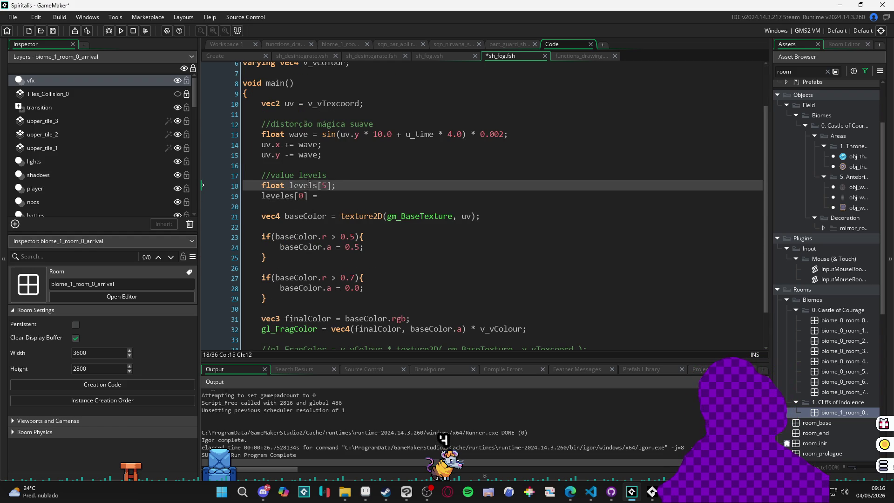
key("BackSpace")
key("BackSpace")
type("s")
left_click(327, 196)
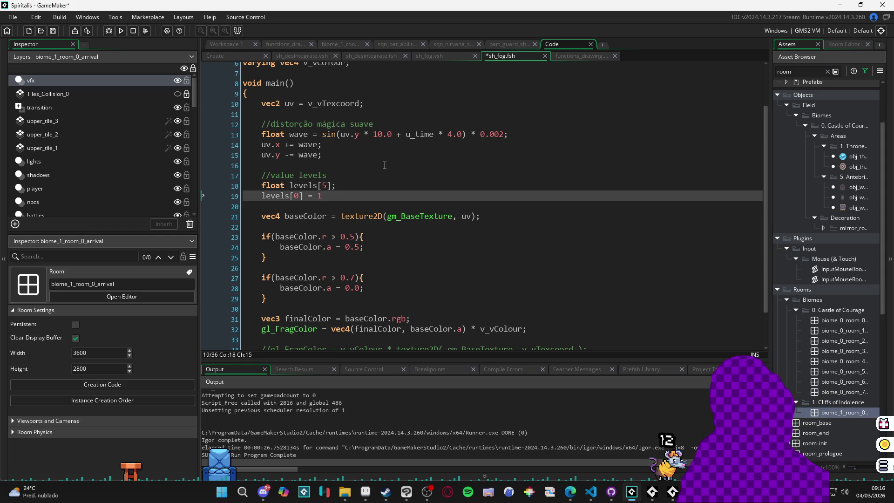
Finish levels[0] = 1.0; and duplicate it as levels[1] = 0.8.
type("0")
key("Return")
key("Up")
key("ctrl+d")
key("End")
key("Left")
key("Left")
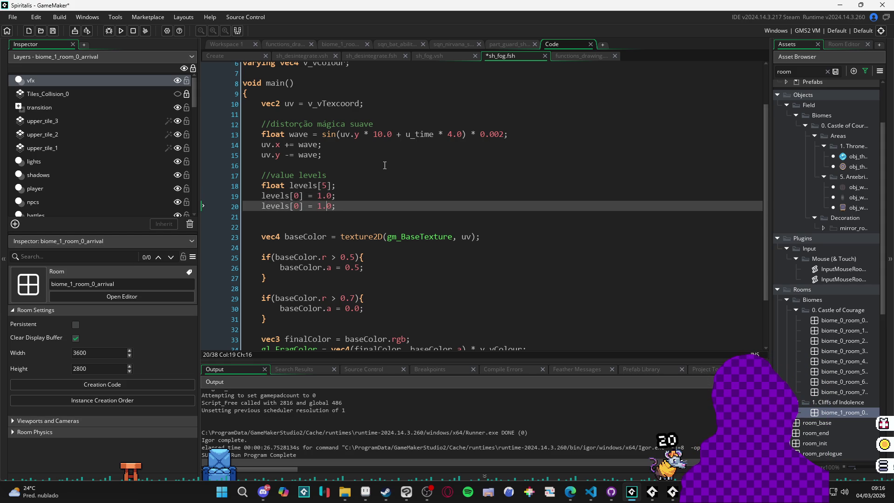
type("1")
key("Right")
key("Right")
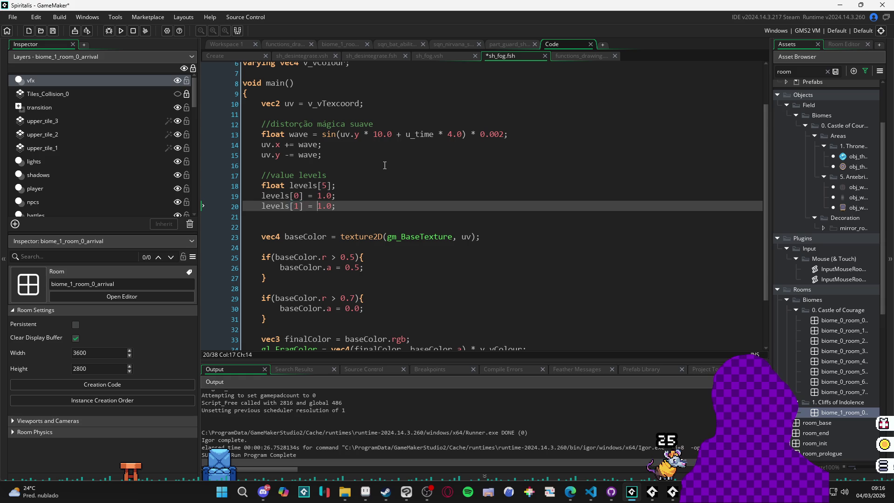
type("0")
key("Right")
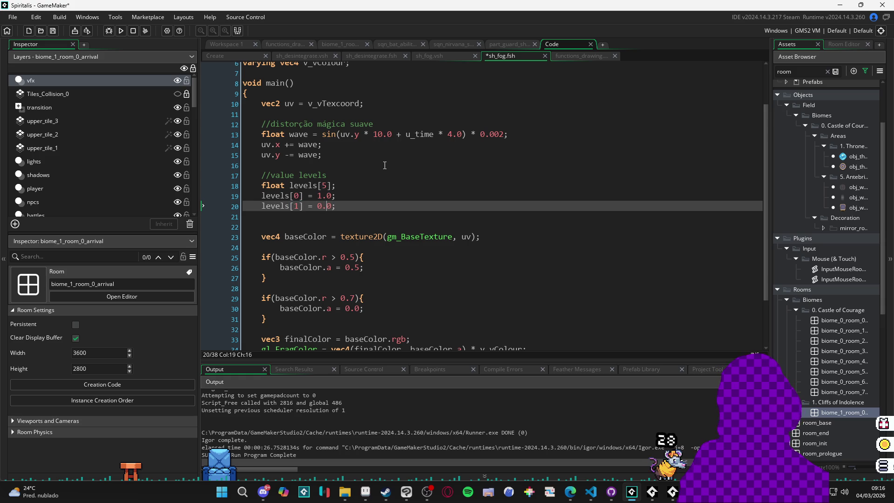
key("BackSpace")
type("8")
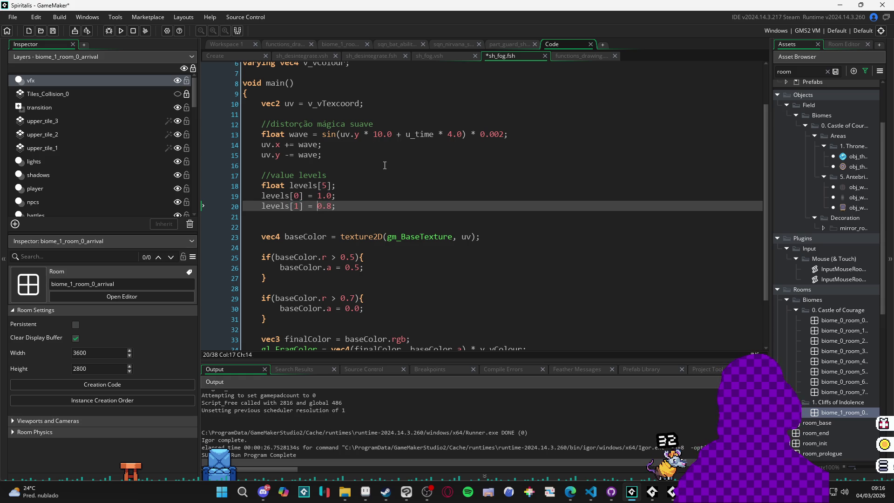
Duplicate the line to add a levels[2] assignment.
key("ctrl+d")
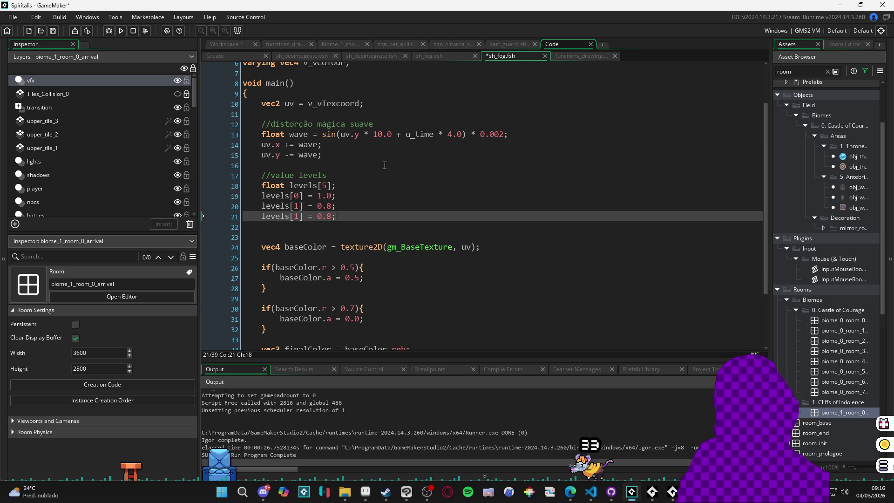
key("Up")
key("Up")
key("Up")
key("Home")
key("Down")
key("Down")
key("Down")
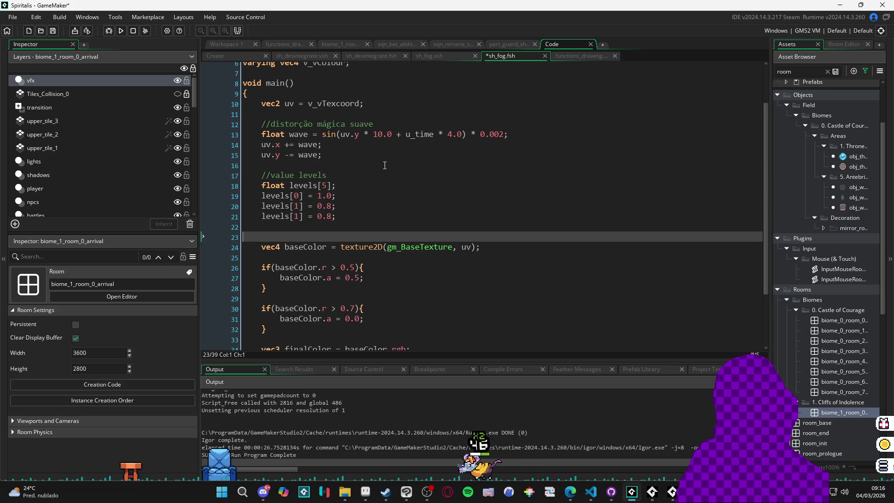
key("Right")
key("Right")
key("Right")
key("Delete")
type("]")
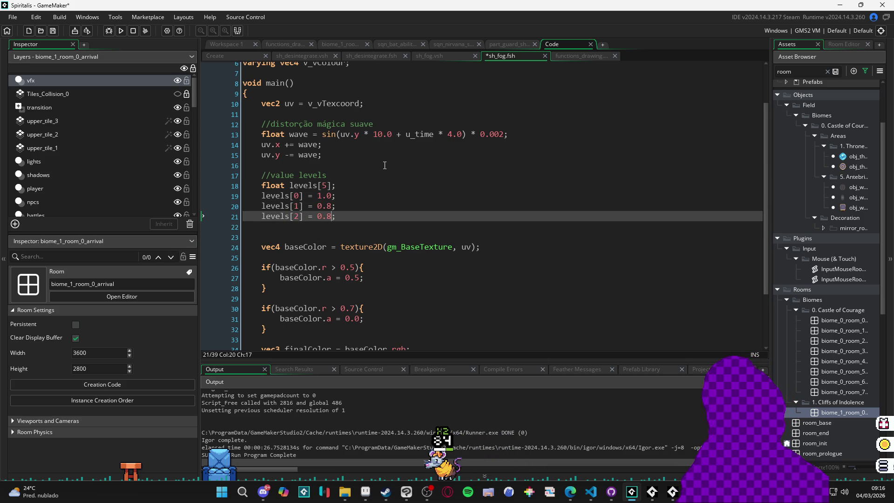
key("Left")
key("Left")
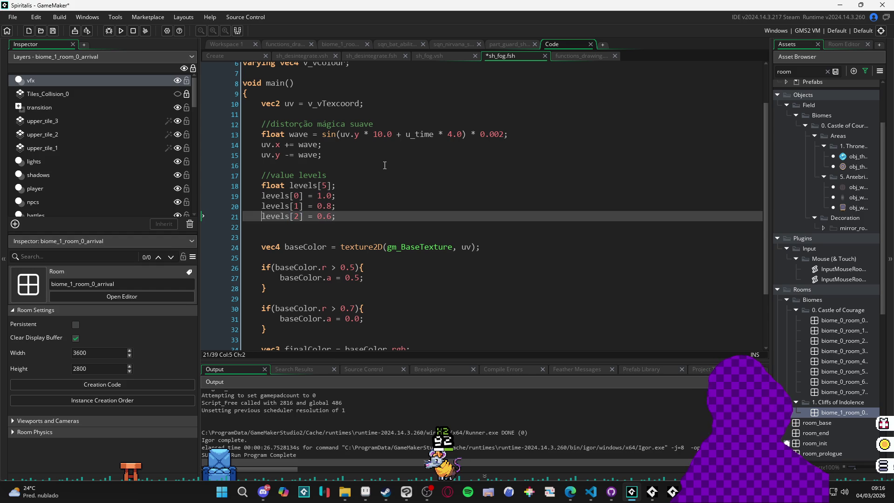
Duplicate again to add a levels[3] line with value 0.4.
key("ctrl+d")
type("3")
key("Right")
key("Right")
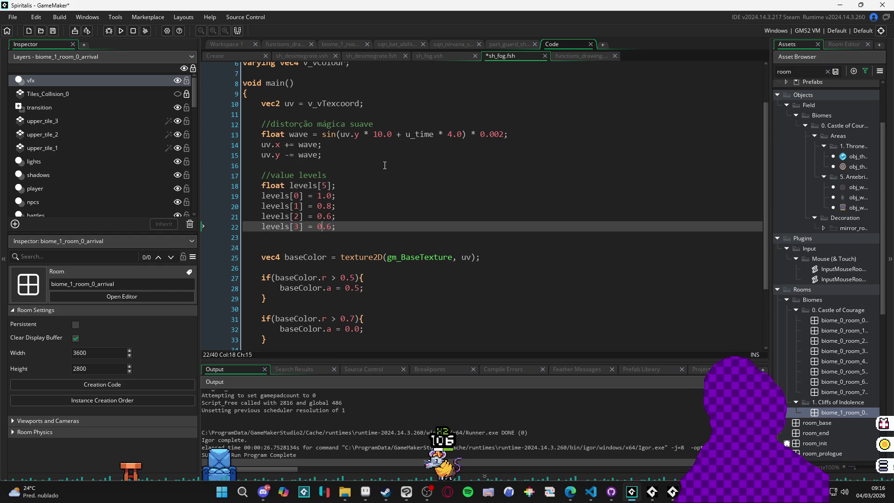
type("7")
key("Left")
key("Left")
key("Left")
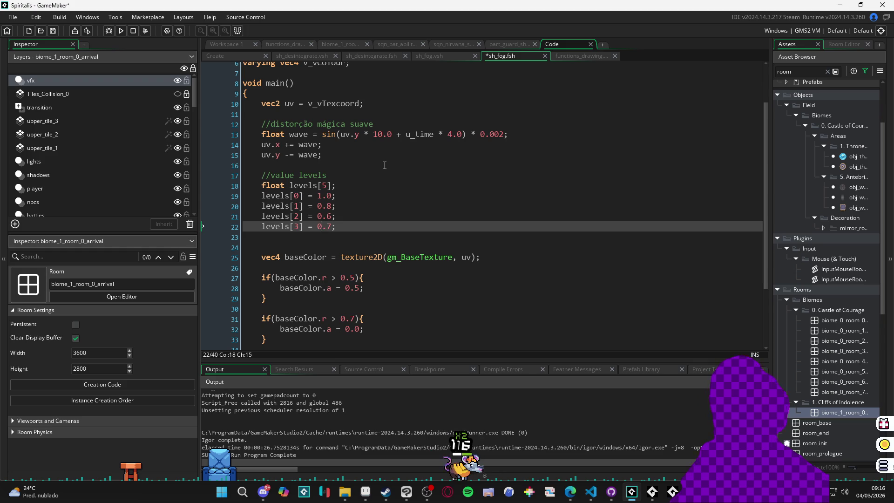
key("Right")
key("Right")
key("Right")
key("BackSpace")
type("4")
key("Home")
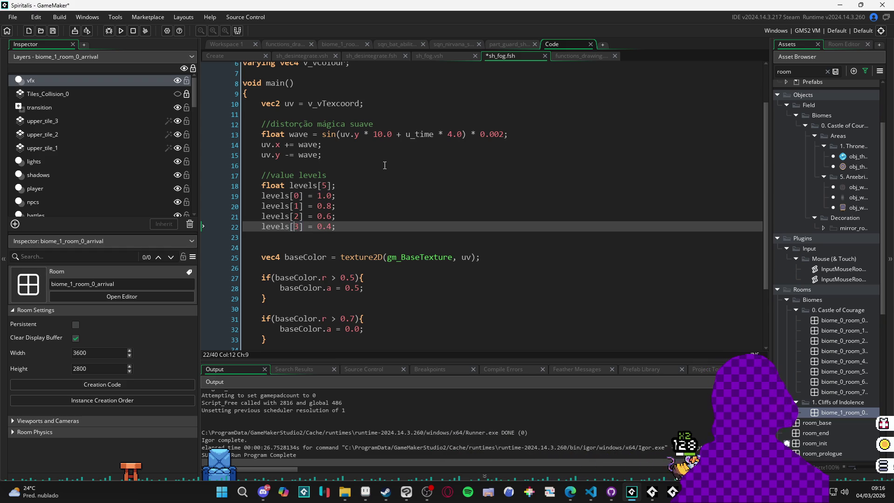
Add levels[4], correct the values to 0.6, 0.2 and 0.0, and save the shader.
key("ctrl+d")
type("4")
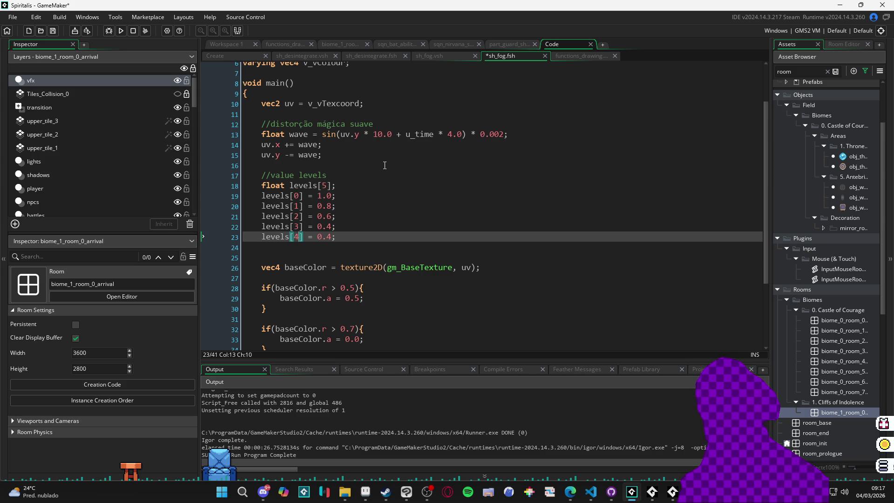
key("Right")
key("Right")
key("Right")
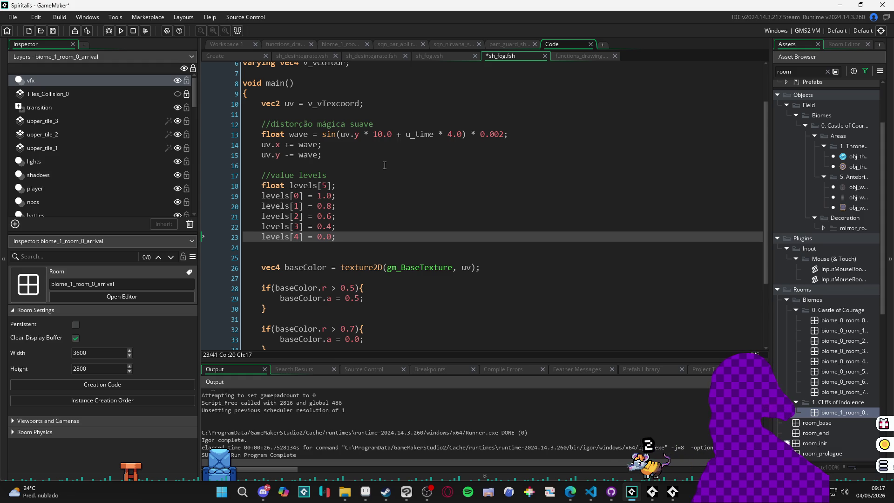
key("Up")
key("BackSpace")
type("0")
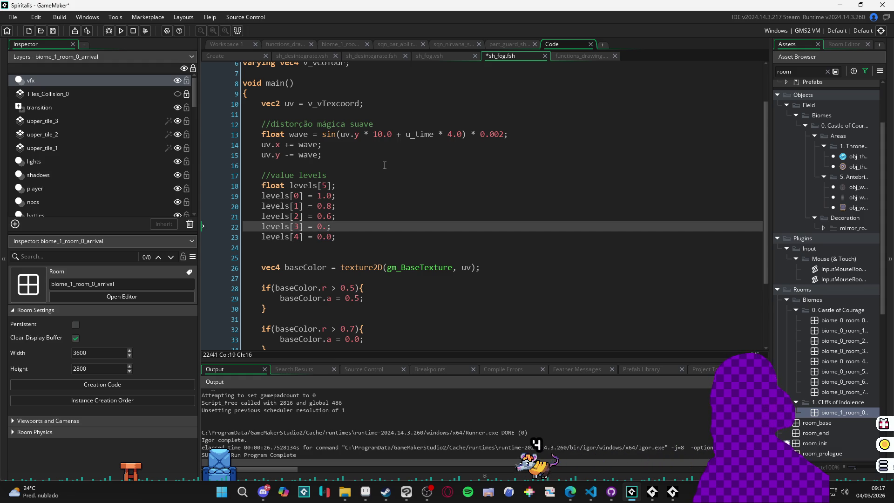
key("Up")
key("BackSpace")
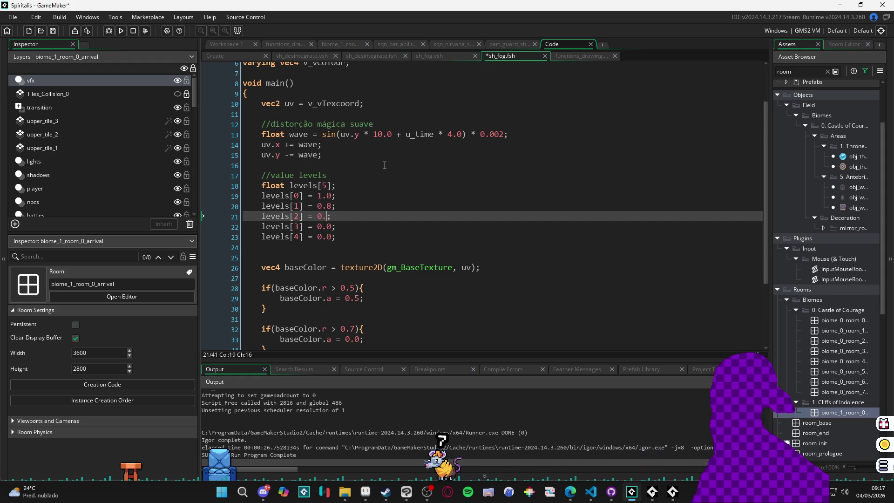
type("6")
key("Down")
key("BackSpace")
type("2")
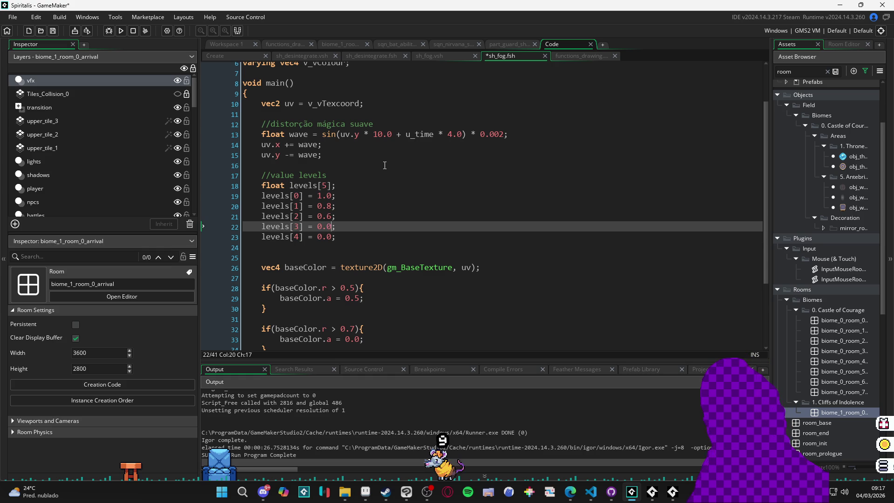
key("ctrl+s")
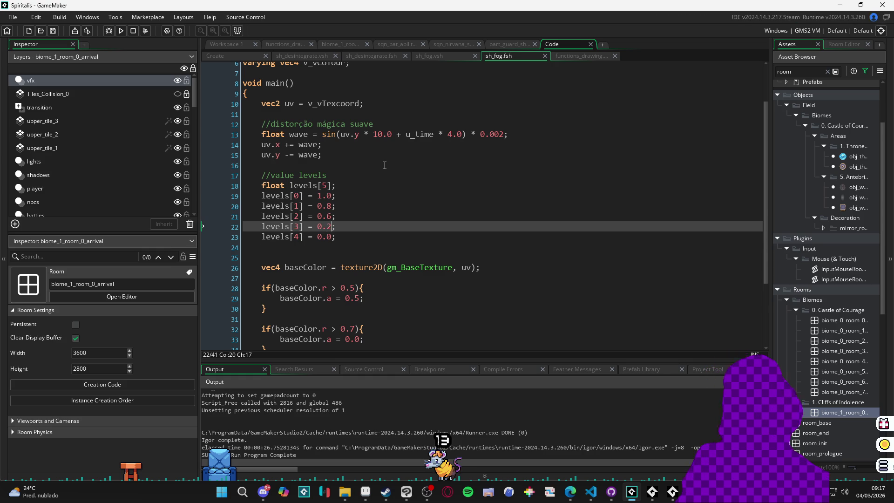
key("Down")
key("Down")
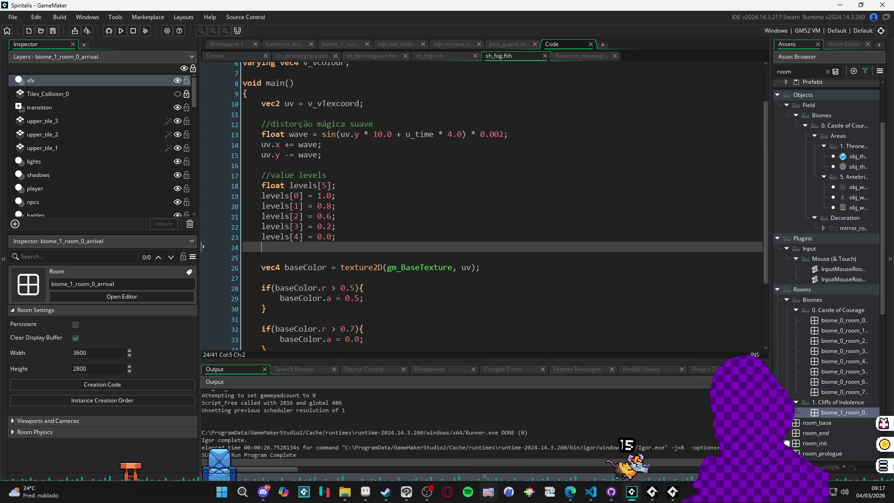
Eyedrop a light grey from the cloud noise and confirm it reads 225 (E1E1E2).
left_click(407, 492)
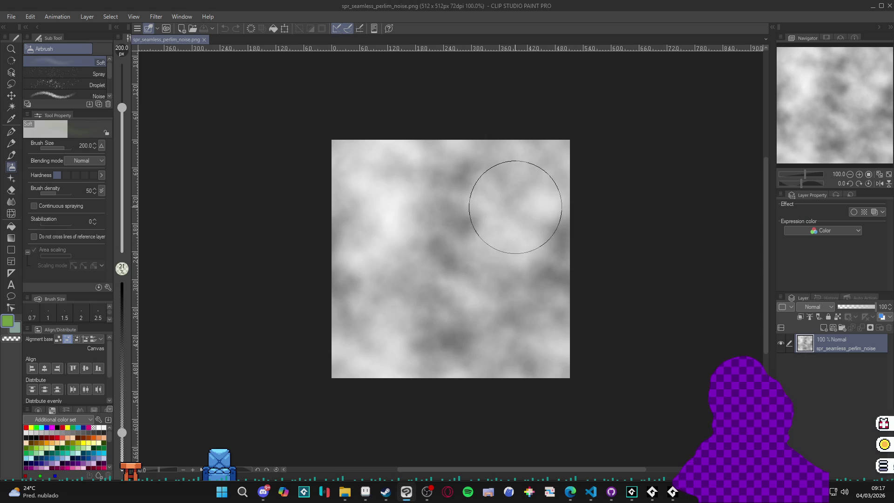
key("b")
left_click(449, 256, "alt")
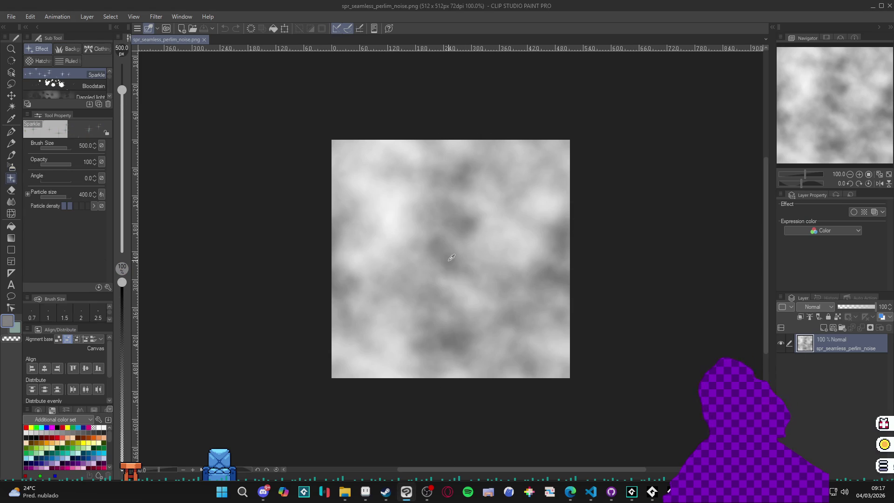
left_click(8, 321)
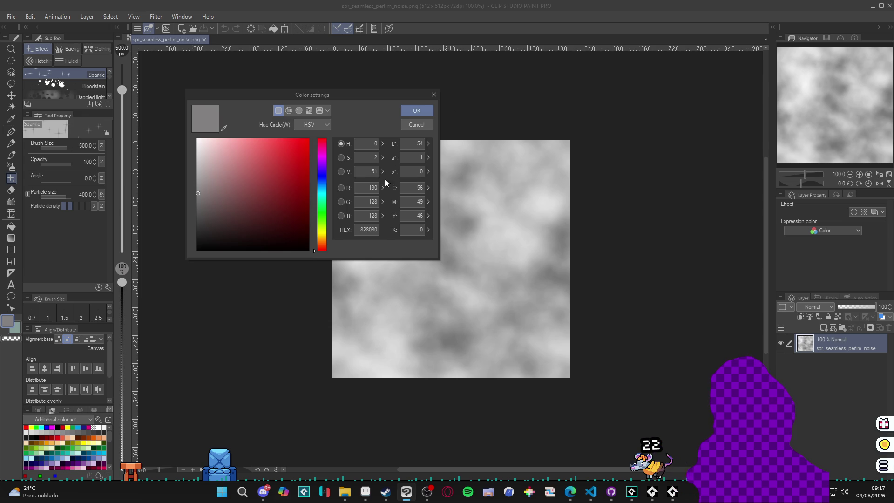
left_click(434, 94)
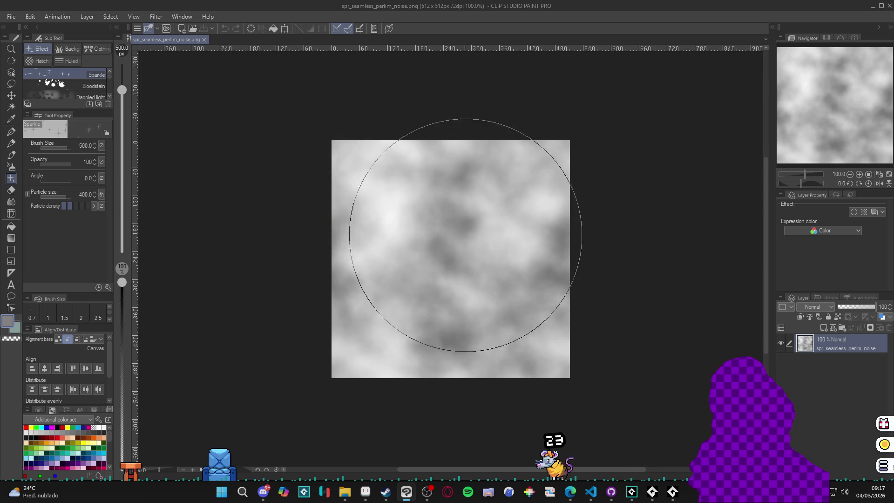
left_click(393, 240, "alt")
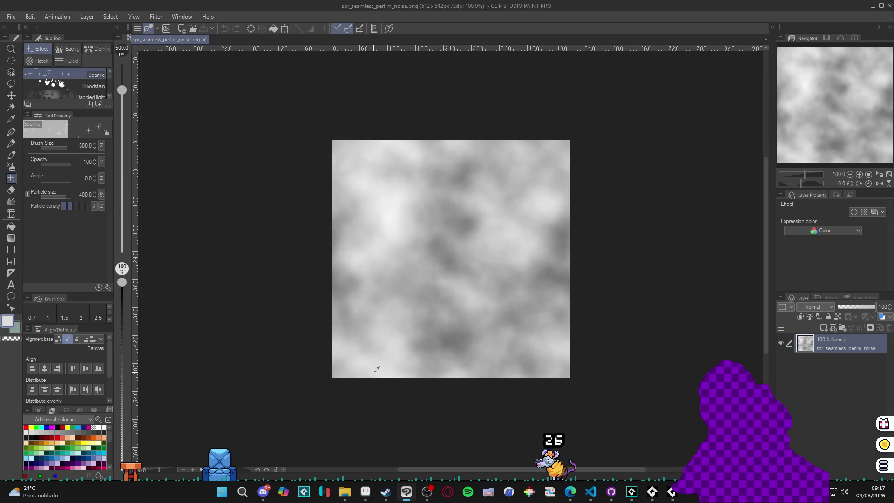
left_click(8, 321)
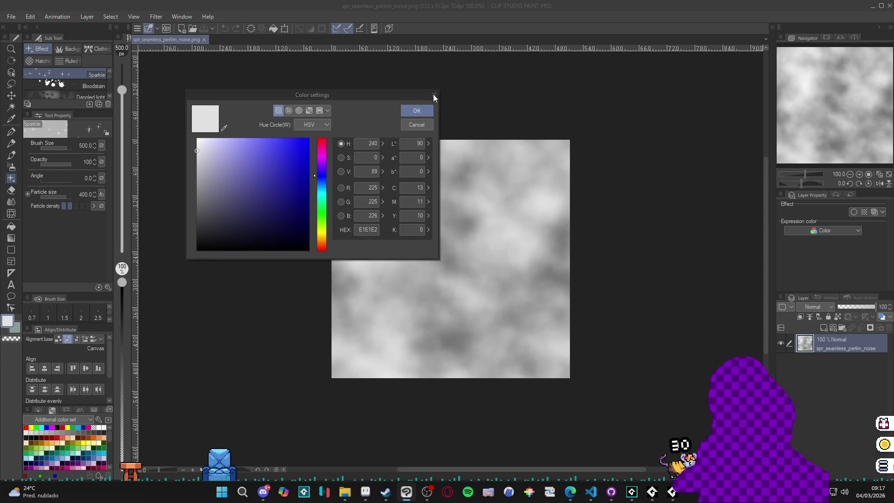
left_click(433, 95)
Bring GameMaker's code editor back with the caret after the levels declaration.
left_click(593, 494)
left_click(589, 492)
mouse_move(569, 497)
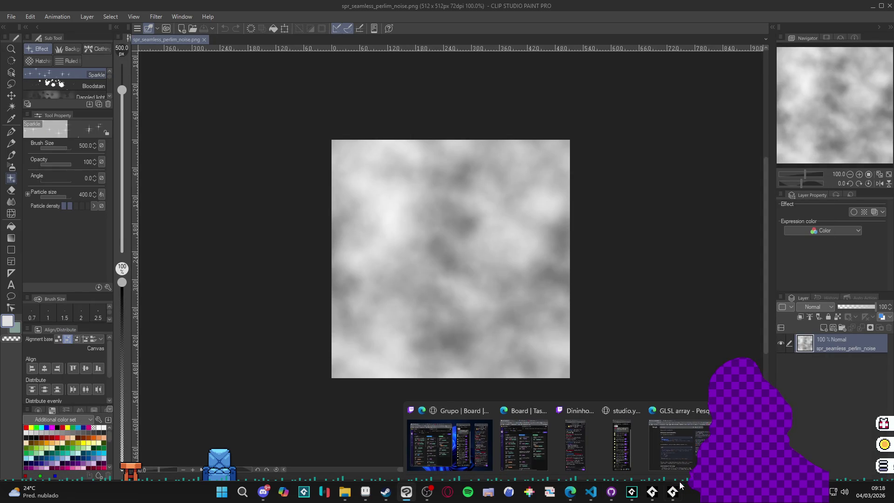
mouse_move(678, 490)
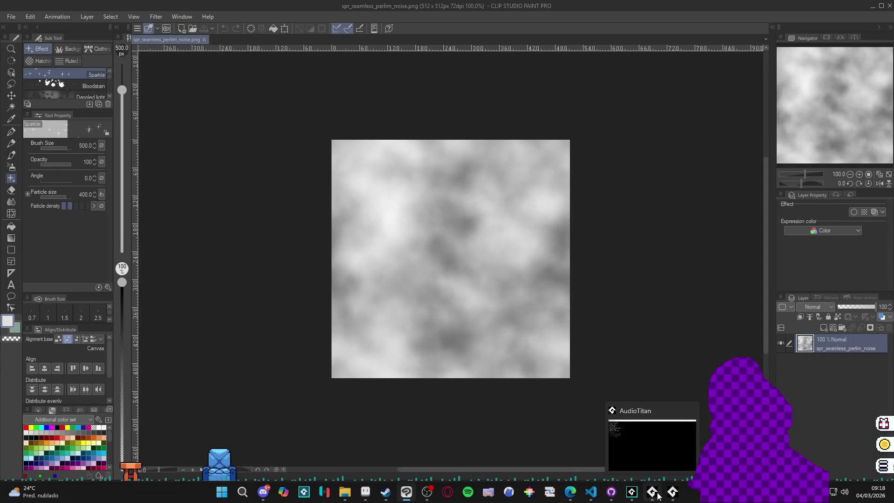
left_click(629, 489)
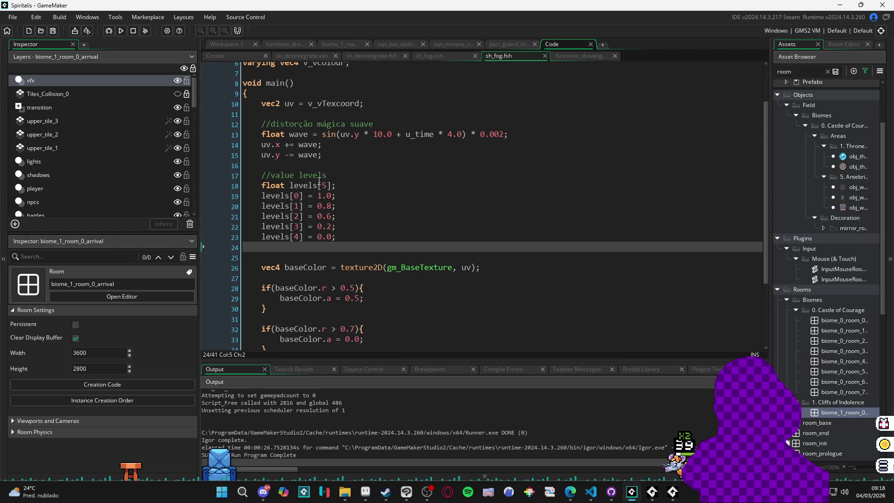
left_click(347, 185)
Add a float _max_level = 128 line below the array and rename it _max_lvl.
key("Return")
type("float")
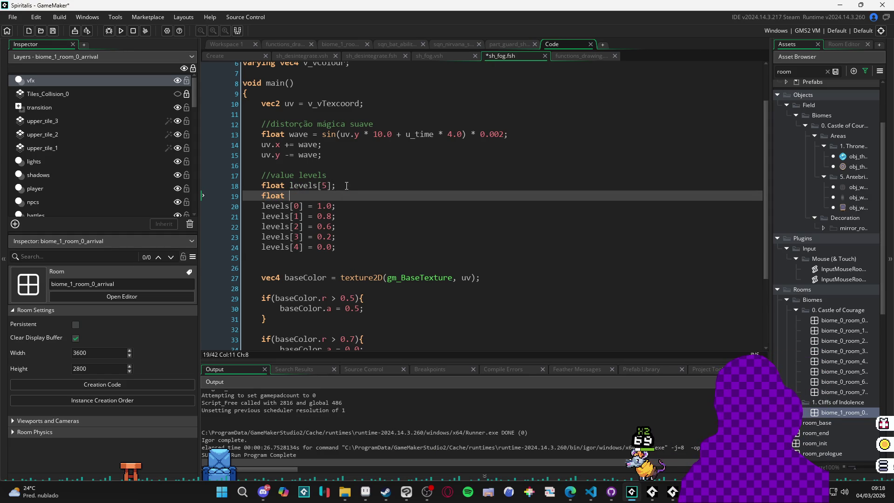
type("_max_level =")
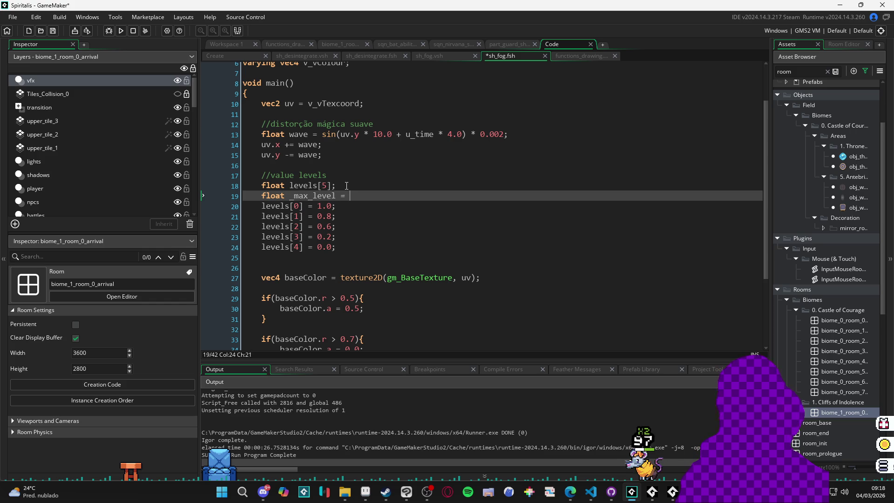
type(" 128")
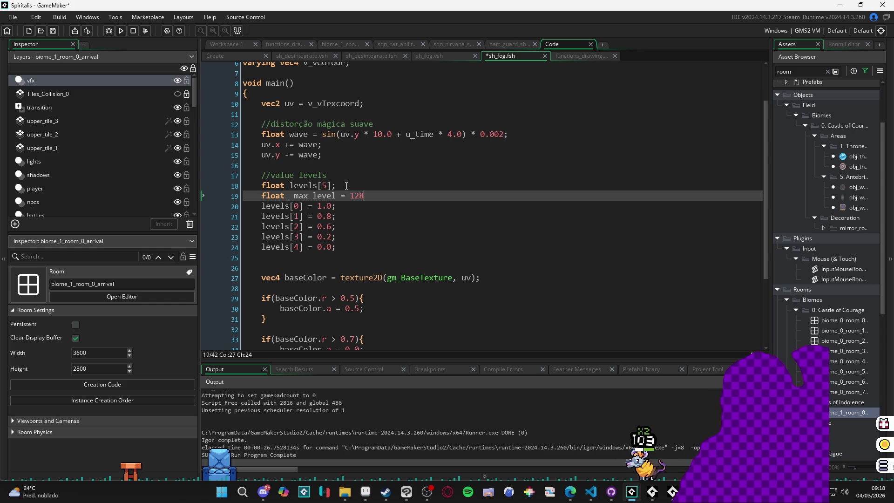
type("/")
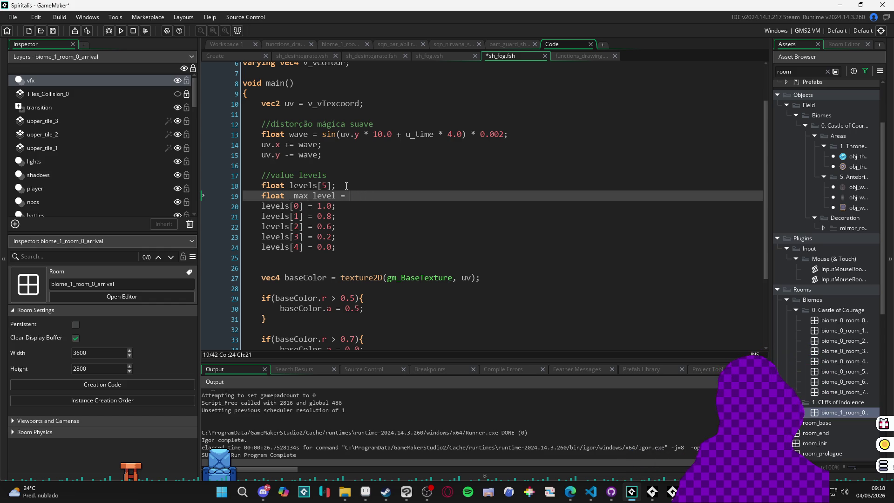
type("* 128")
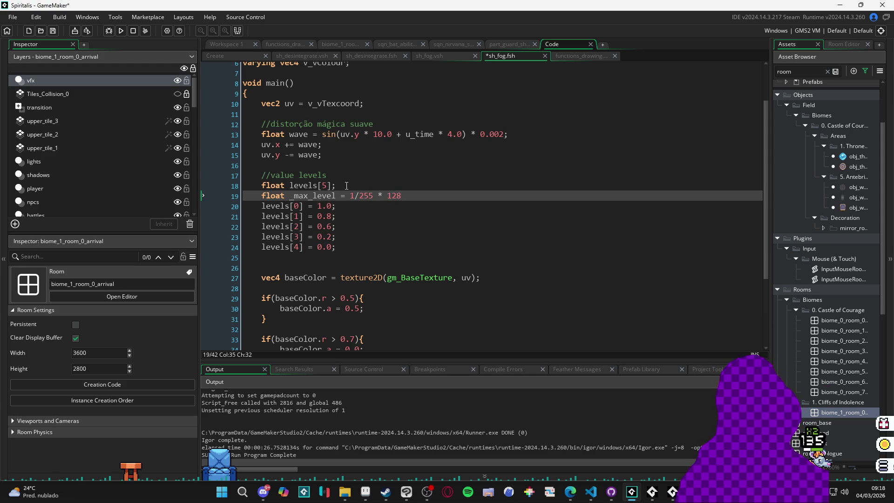
key("Return")
type("float _min_lvl")
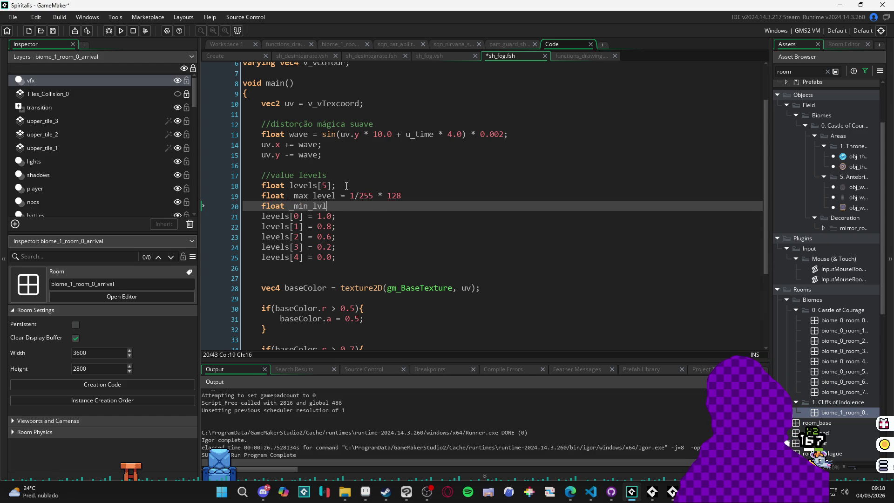
key("Up")
key("BackSpace")
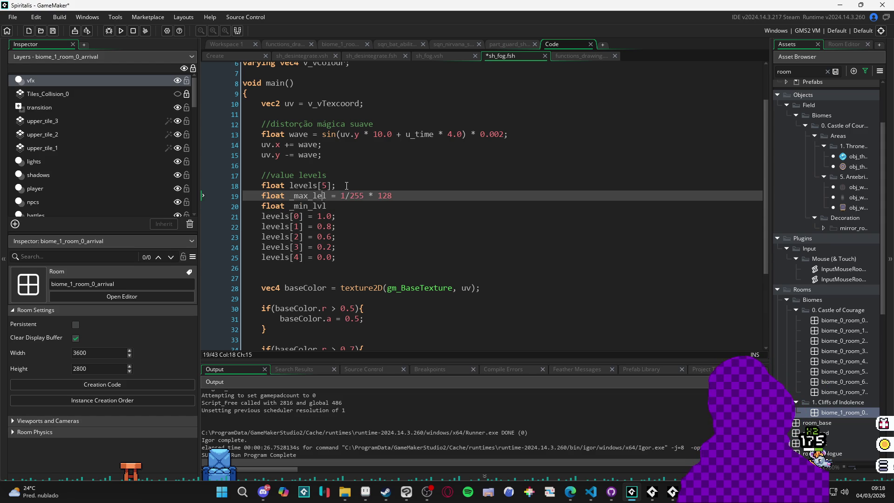
key("Down")
key("Up")
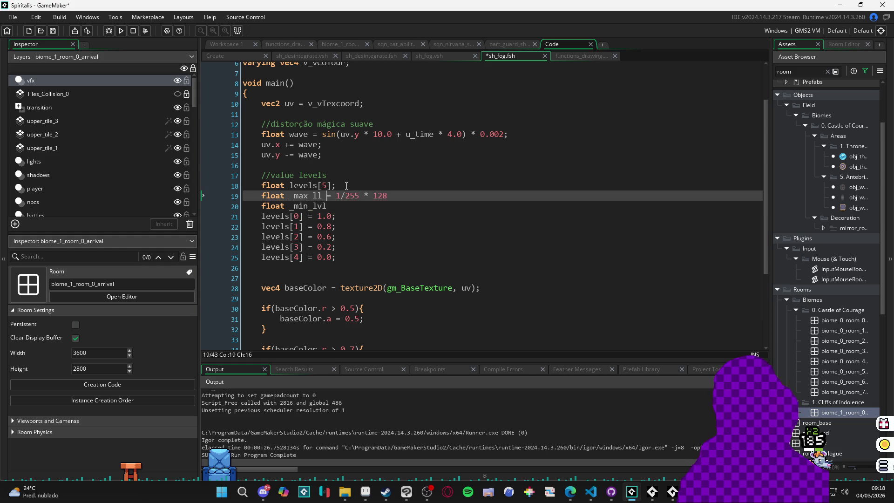
type("vl")
key("Down")
key("Down")
Declare float _frac = 1/255;, use _frac in _max_lvl, and begin _min_lvl = _frac *.
key("Up")
key("Up")
key("Up")
key("End")
key("Return")
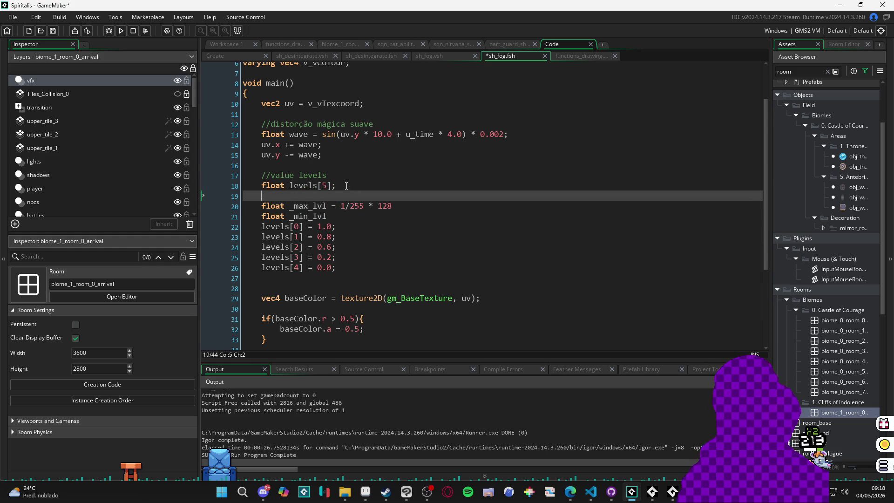
type("float _f")
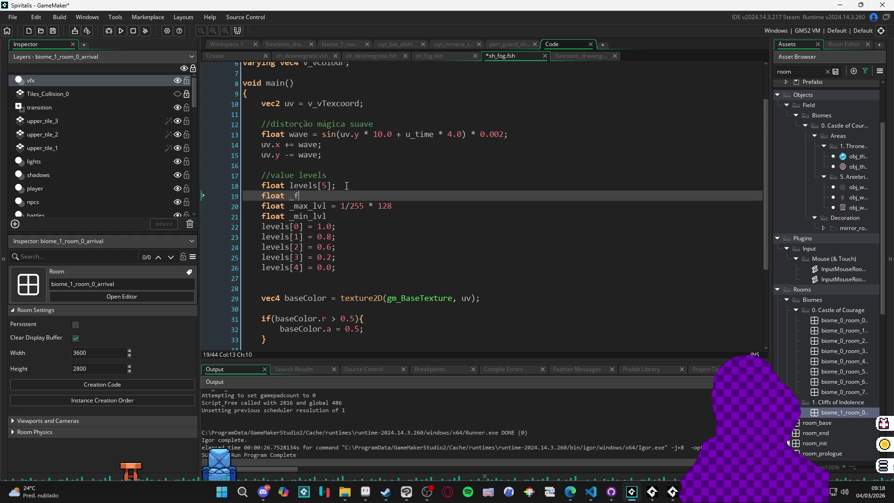
type("rac = 1/25")
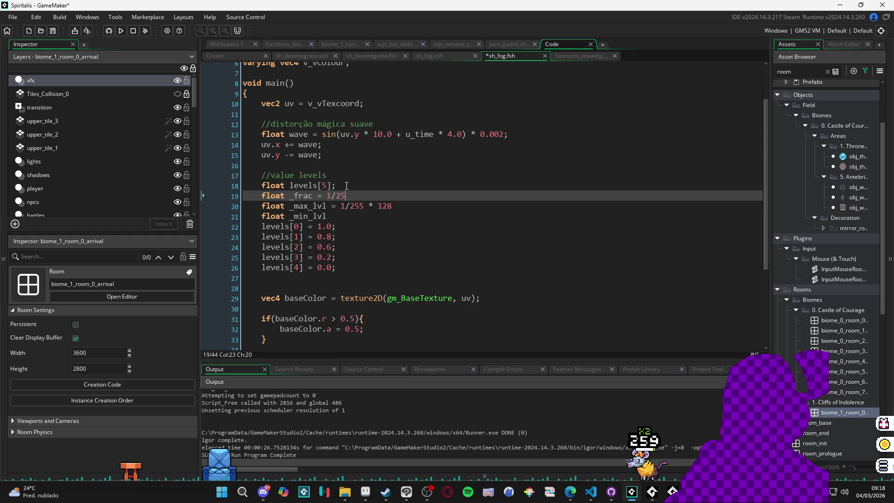
type("5;")
key("Left")
key("Left")
key("Left")
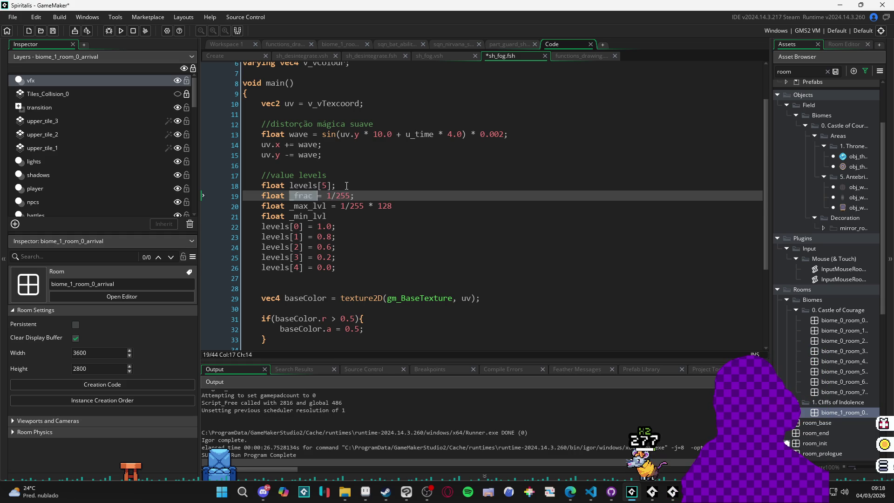
key("Down")
key("Right")
key("Right")
key("Right")
key("ctrl+shift+Right")
key("ctrl+shift+Right")
type("_frac")
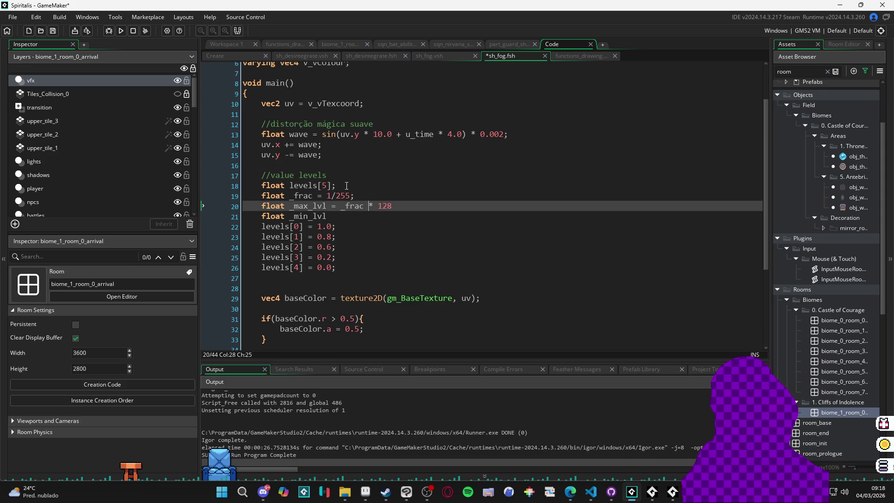
key("Down")
type("=")
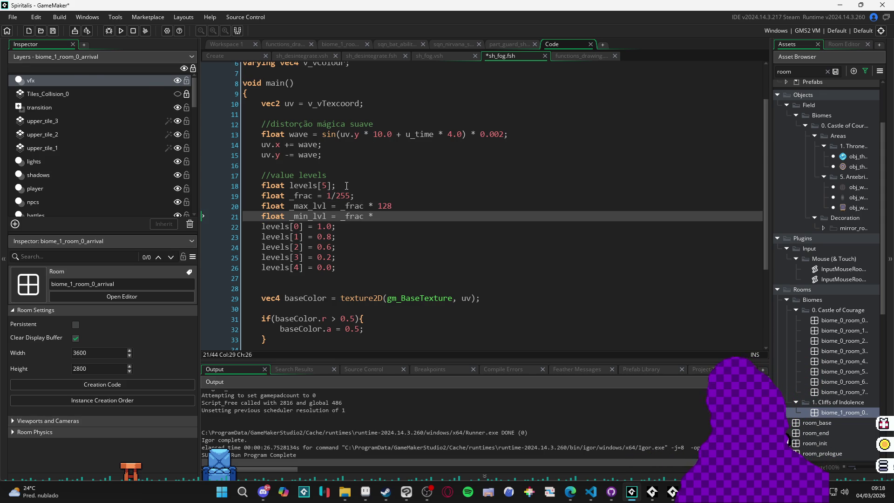
key("alt+Tab")
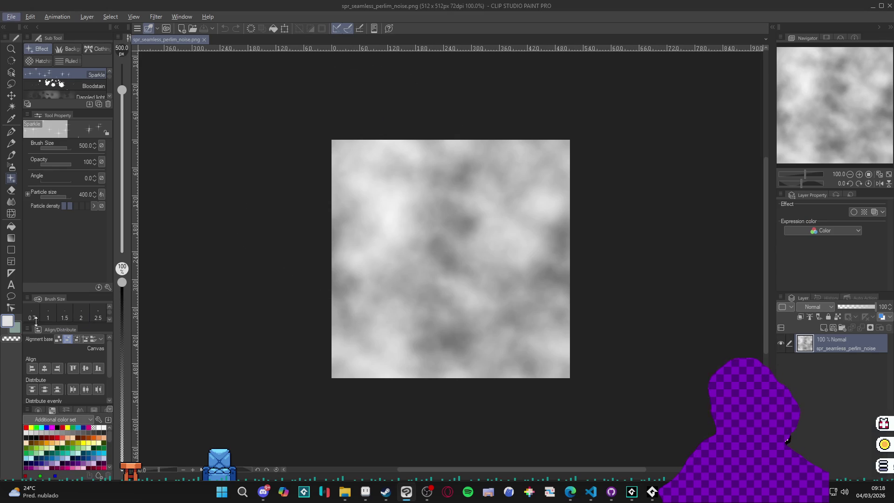
Recheck the grey reads E1E1E2, close Clip Studio Paint, and move GameMaker's save prompt aside.
left_click(8, 324)
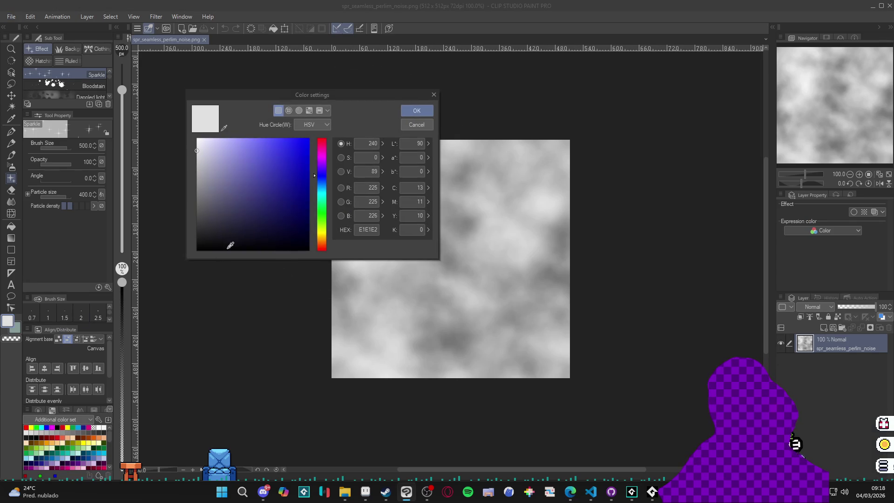
left_click(415, 125)
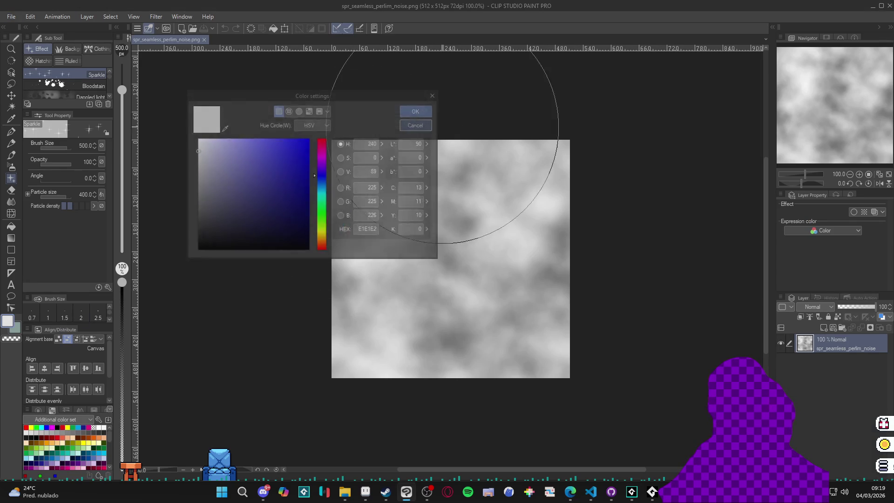
left_click(878, 7)
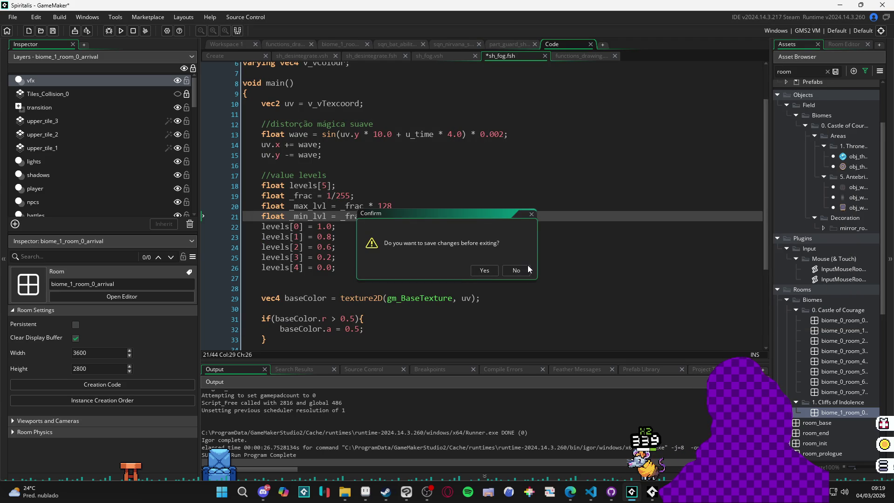
left_click_drag(512, 211, 643, 252)
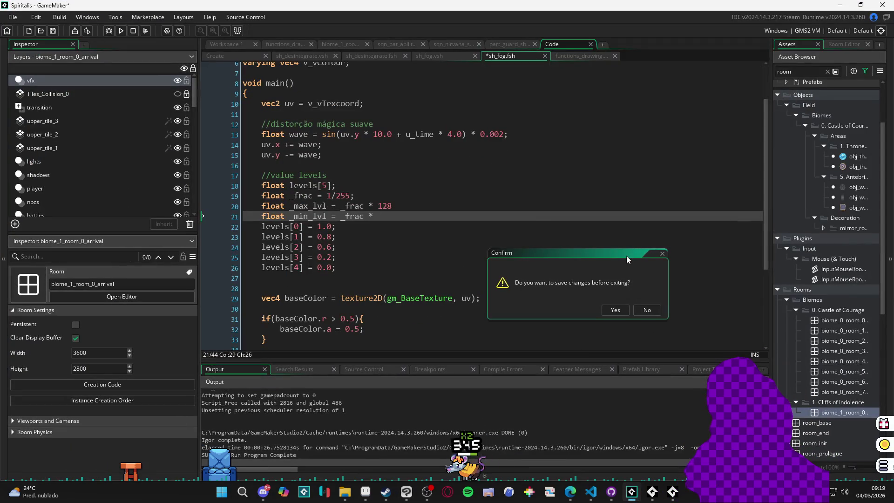
Finish the _frac * 225 multiplier and rename the level variables to _mix_lvl and _man_lvl.
left_click(662, 253)
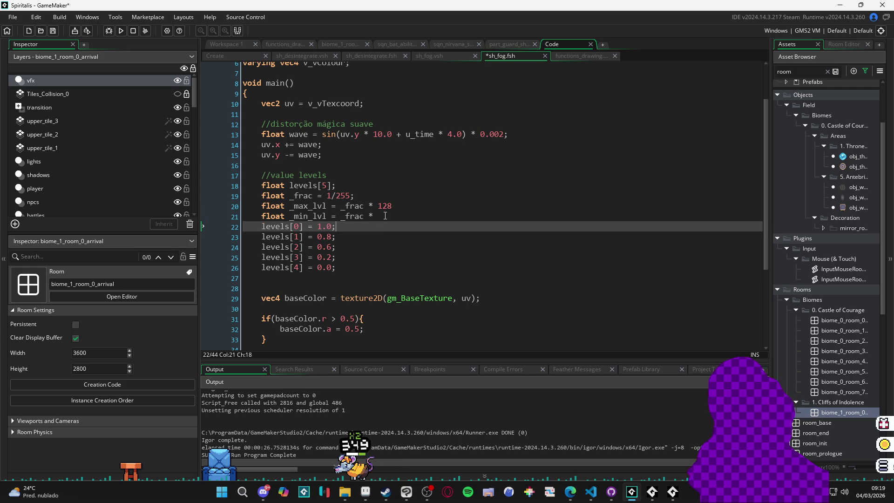
type("225")
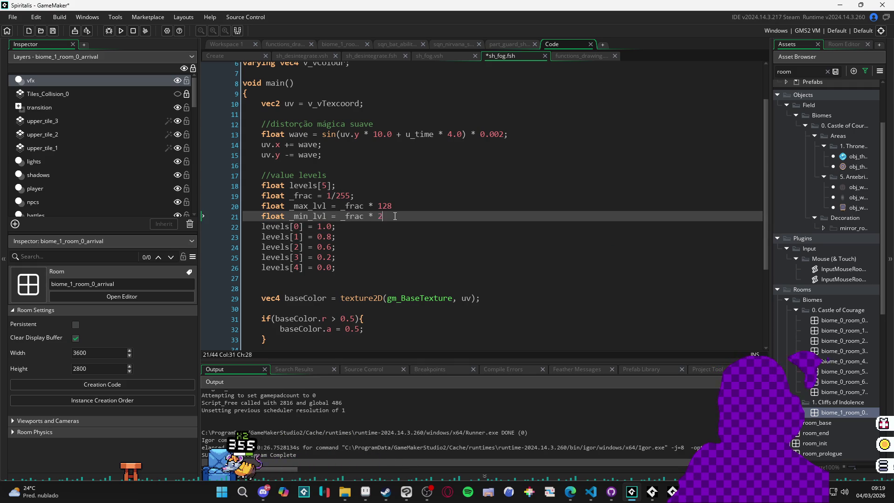
key("Left")
key("Left")
key("Left")
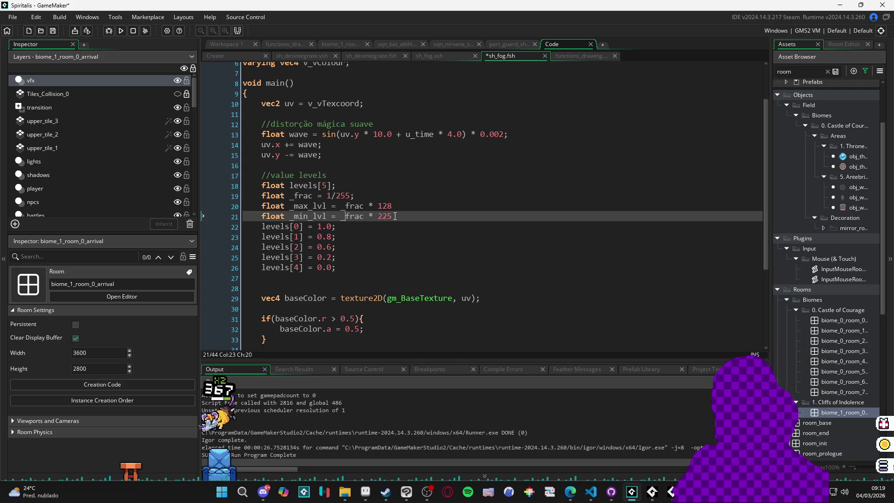
key("Up")
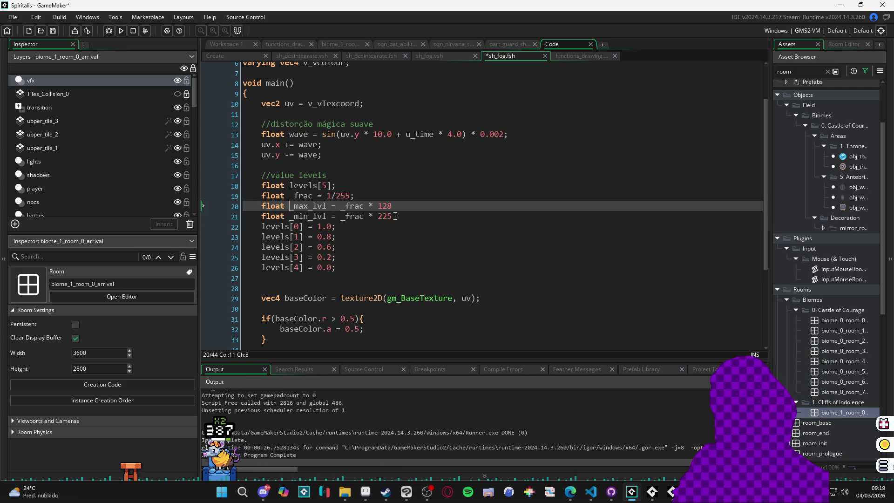
key("Right")
key("Right")
key("Right")
key("Delete")
type("i")
key("Down")
key("BackSpace")
type("a")
key("End")
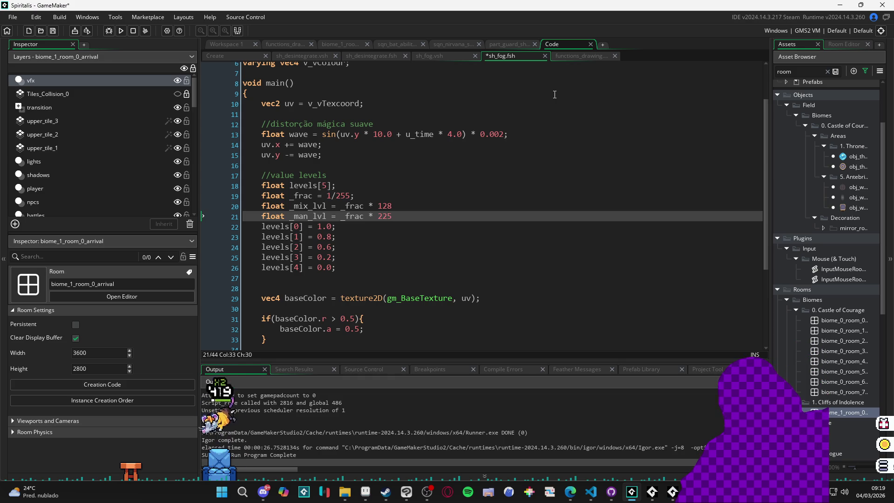
Add a new line 'float _level = baseColor.r;' below line 21.
type("f")
key("Return")
type("fl")
key("BackSpace")
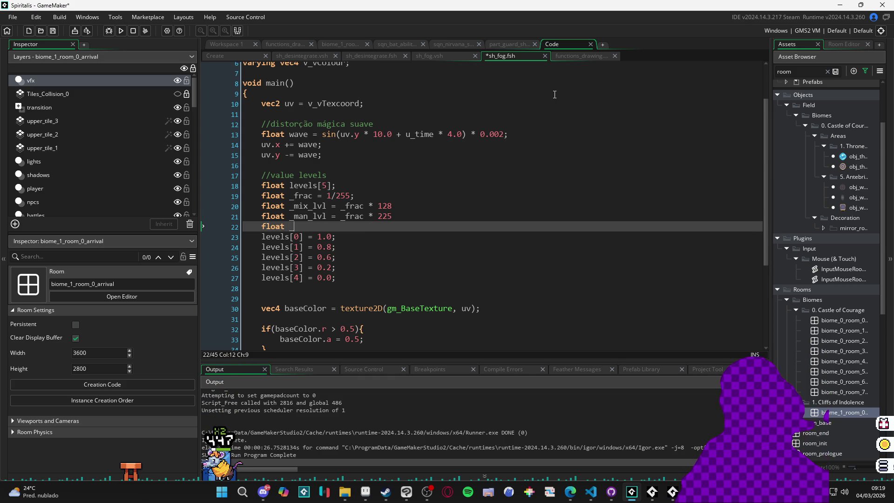
type("evel = ")
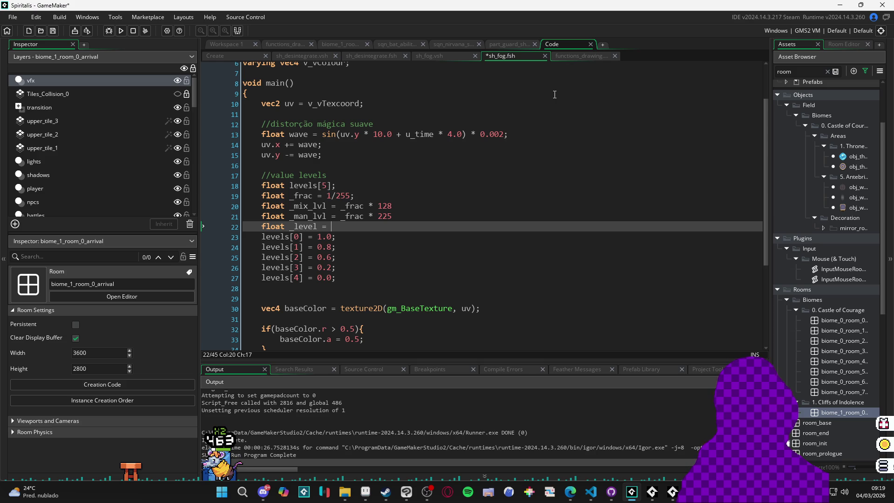
type("baseColo")
type("r.r")
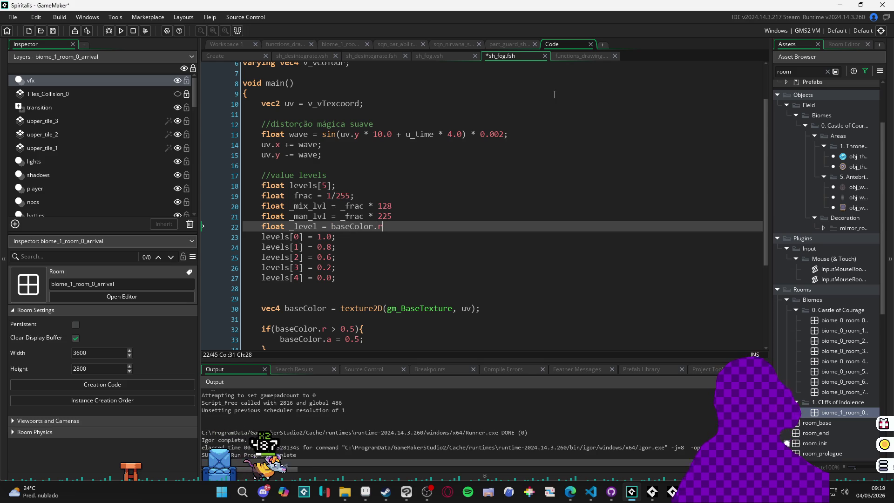
type(";")
Append missing semicolons to the level lines and save sh_fog.fsh.
key("Up")
key("End")
type(";")
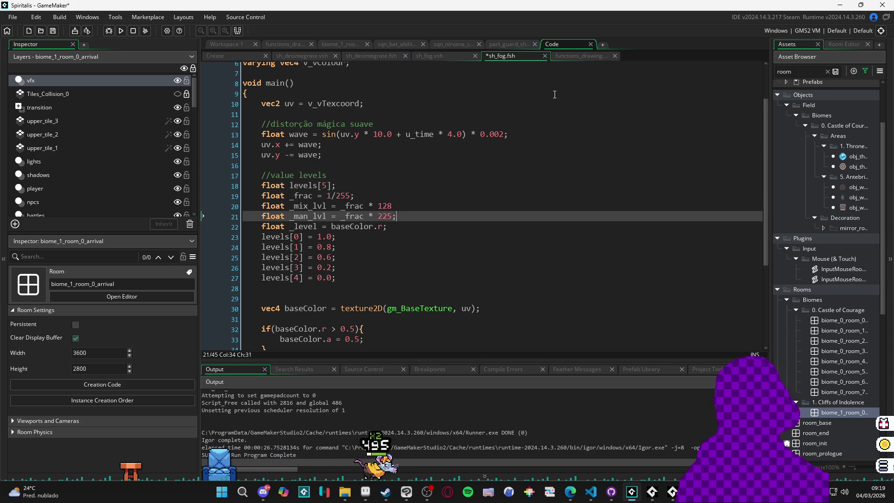
key("Up")
key("End")
type(";")
key("ctrl+s")
Insert an empty line above the levels[0] assignment.
key("Down")
key("Down")
key("Down")
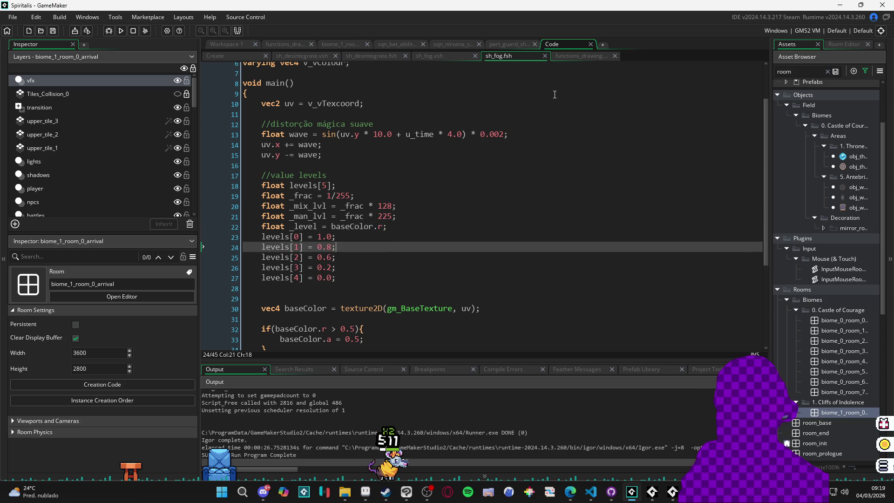
key("Up")
key("Down")
key("Down")
key("Down")
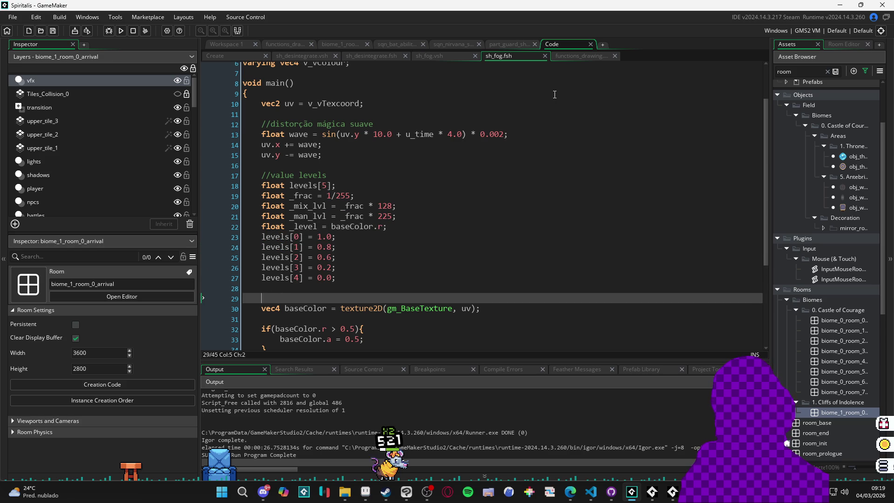
key("Up")
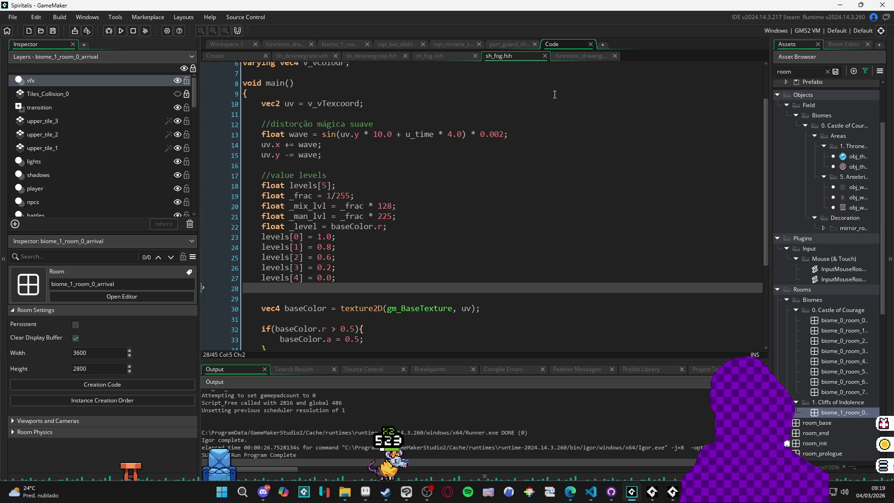
key("Up")
key("Up")
key("Up")
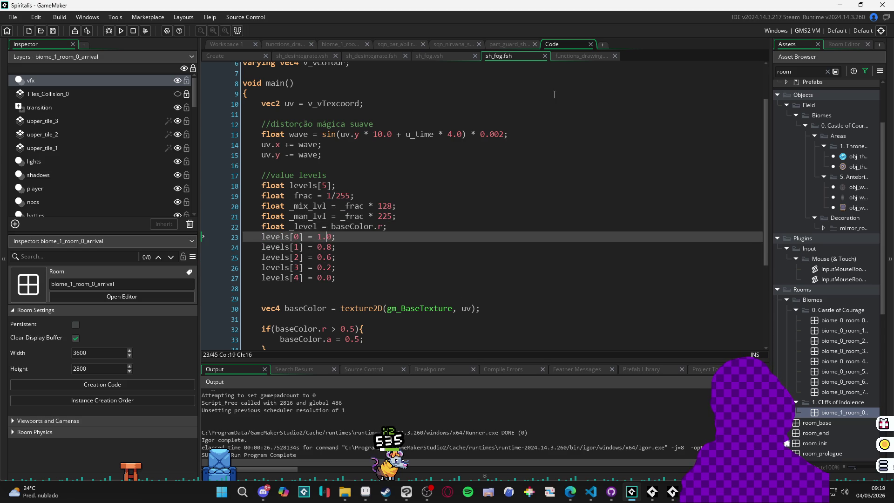
key("Return")
key("Up")
Declare 'float _levels_n;' under the //value levels comment.
type("float")
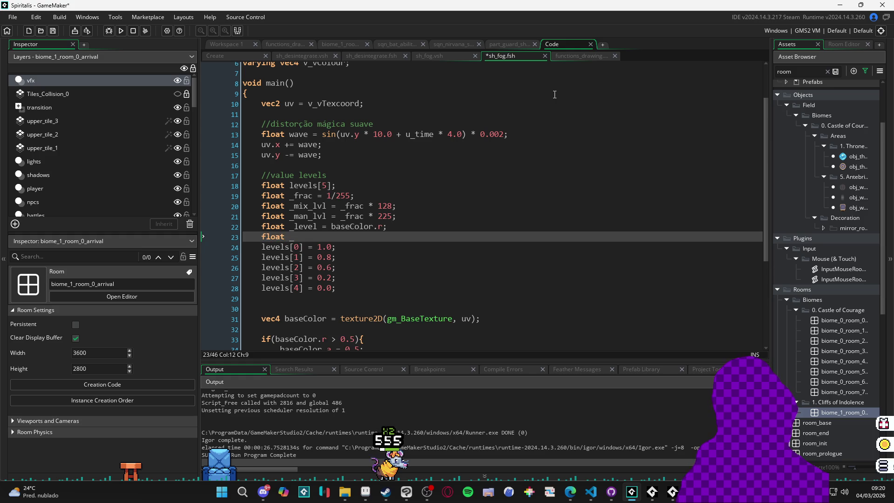
key("BackSpace")
key("BackSpace")
key("BackSpace")
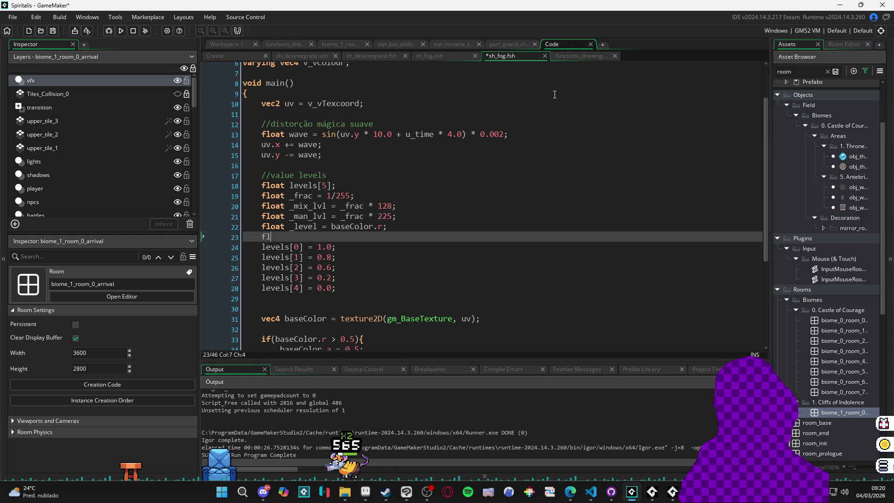
key("Up")
key("Up")
key("Up")
key("Up")
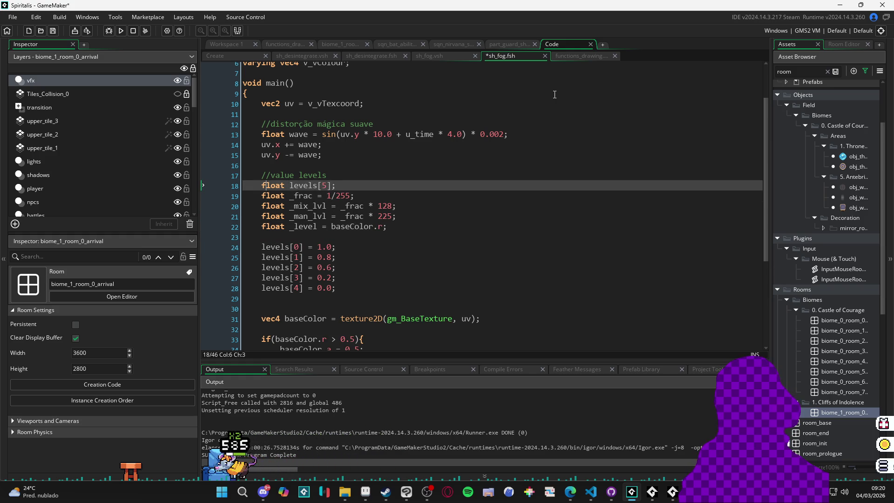
key("Return")
key("Up")
type("float ")
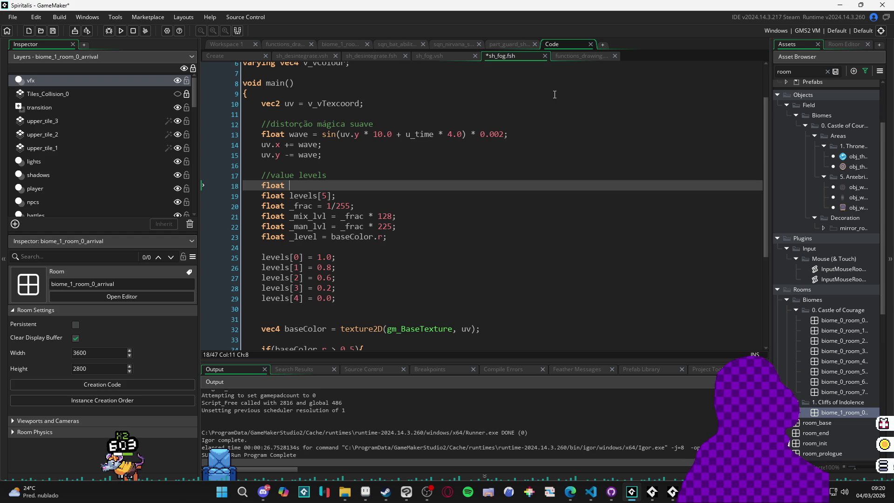
type("_level")
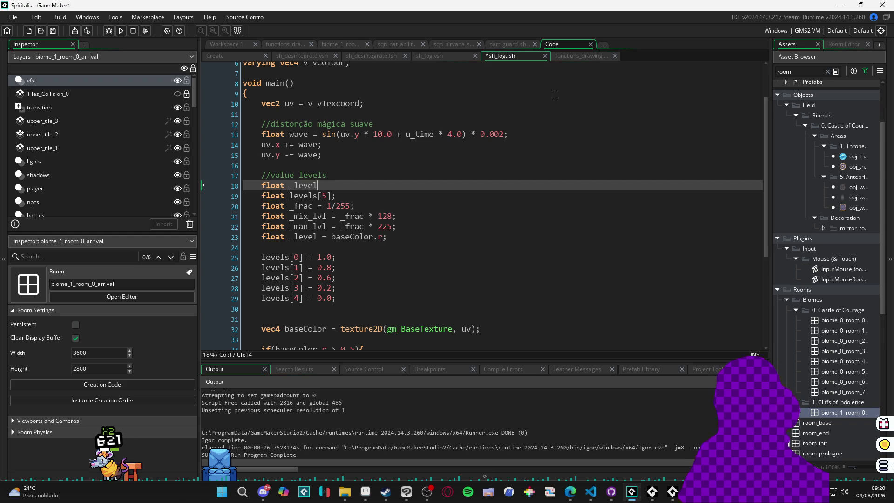
type("s_n")
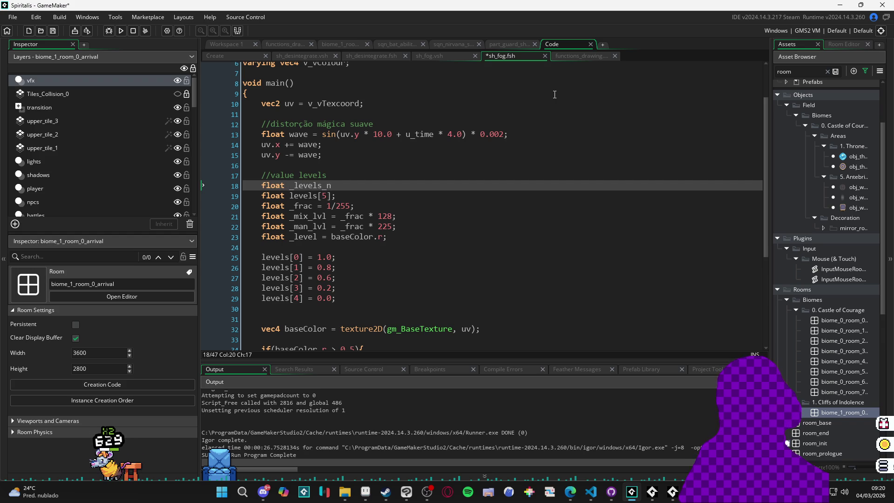
type(";")
Replace the 5 in levels[5] with the copied _levels_n name.
key("Left")
key("ctrl+shift+Left")
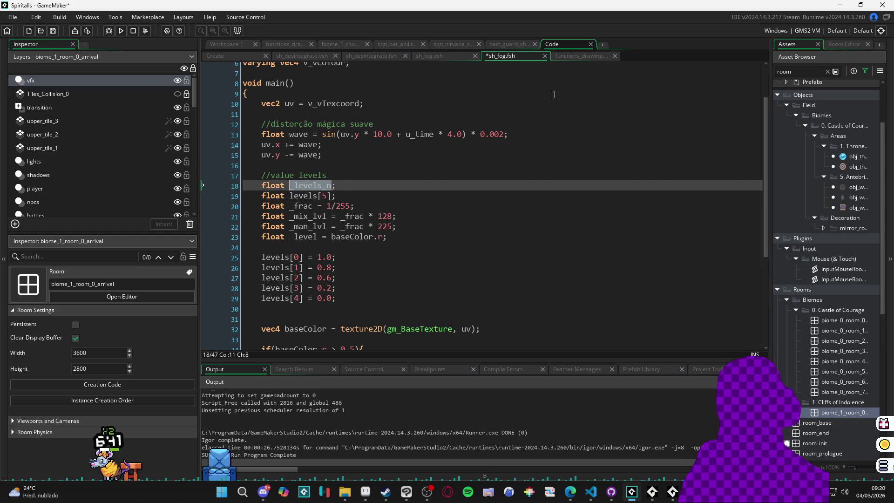
key("Down")
key("ctrl+Right")
key("ctrl+Right")
key("shift+Left")
type("_levels_n")
key("Down")
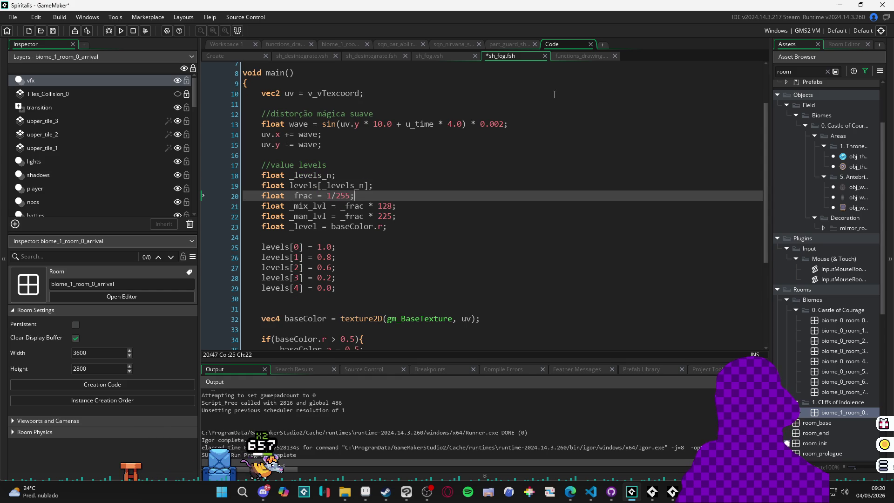
key("Up")
Review the shader code and save sh_fog.fsh.
scroll(458, 209, "up", 3)
scroll(458, 208, "down", 2)
left_click(262, 166)
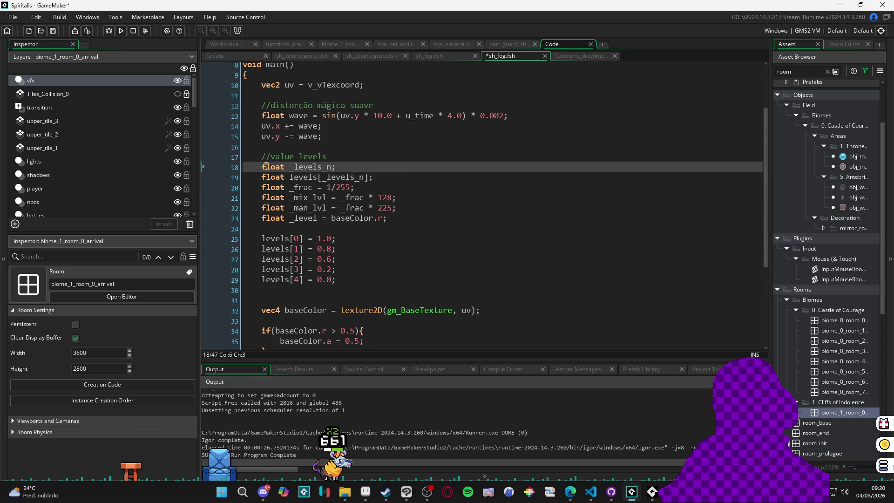
type("var")
key("BackSpace")
key("BackSpace")
key("BackSpace")
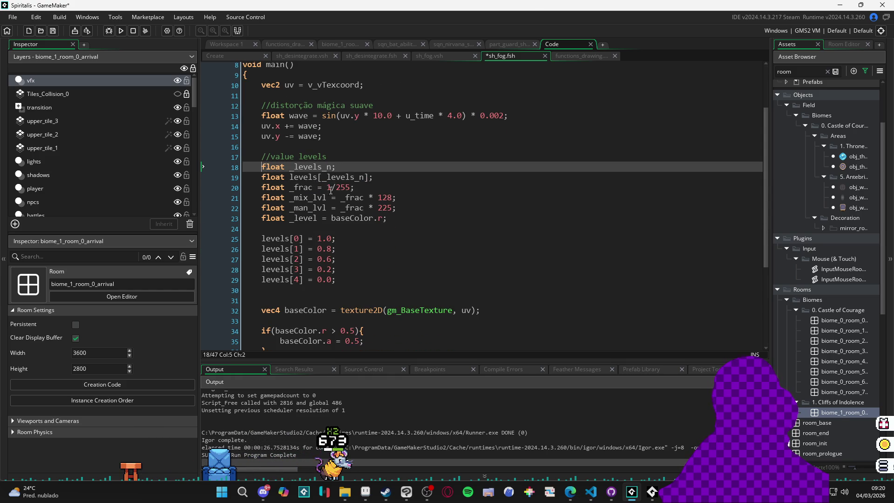
left_click(355, 188)
scroll(358, 205, "down", 1)
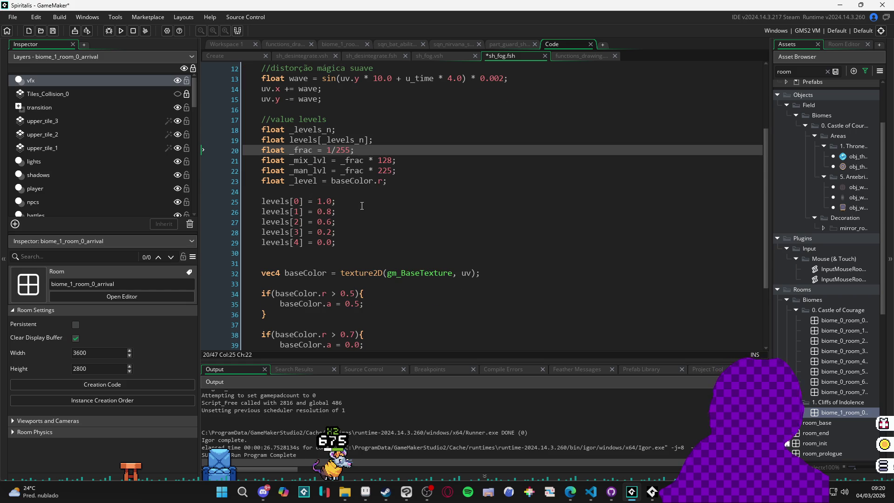
left_click(370, 242)
left_click(377, 262)
key("ctrl+s")
Select the vec4 baseColor texture sampling line.
scroll(448, 268, "down", 1)
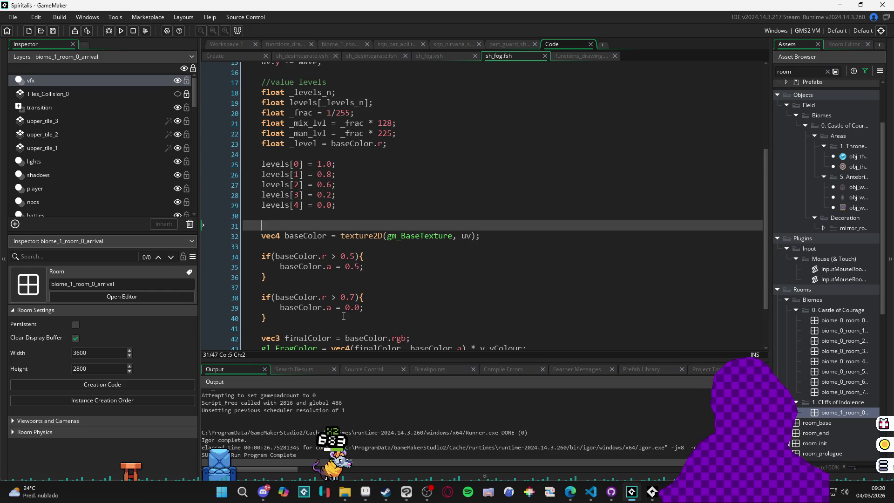
scroll(296, 315, "up", 2)
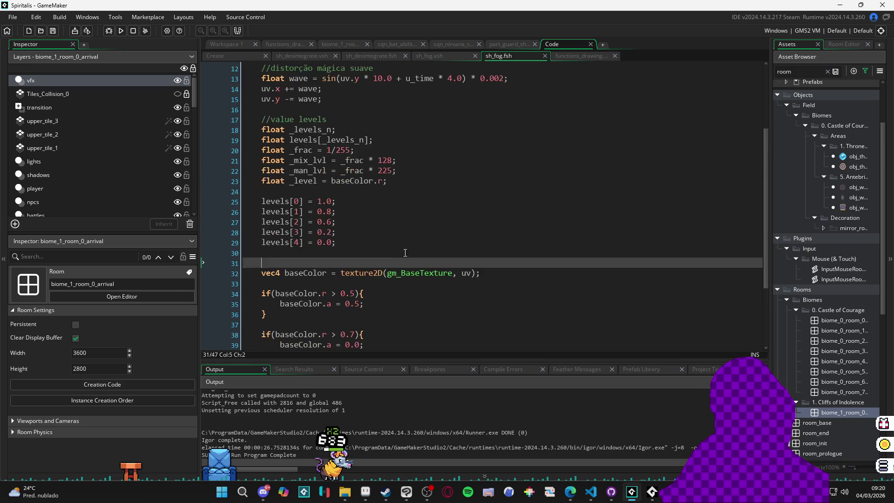
left_click_drag(480, 310, 260, 310)
Move the baseColor texture2D line below the wave distortion, above the value levels block.
key("ctrl+x")
left_click(286, 146)
key("ctrl+v")
key("Return")
left_click(491, 160)
key("Return")
Scroll through the shader to check the levels assignments after the move.
scroll(467, 186, "down", 2)
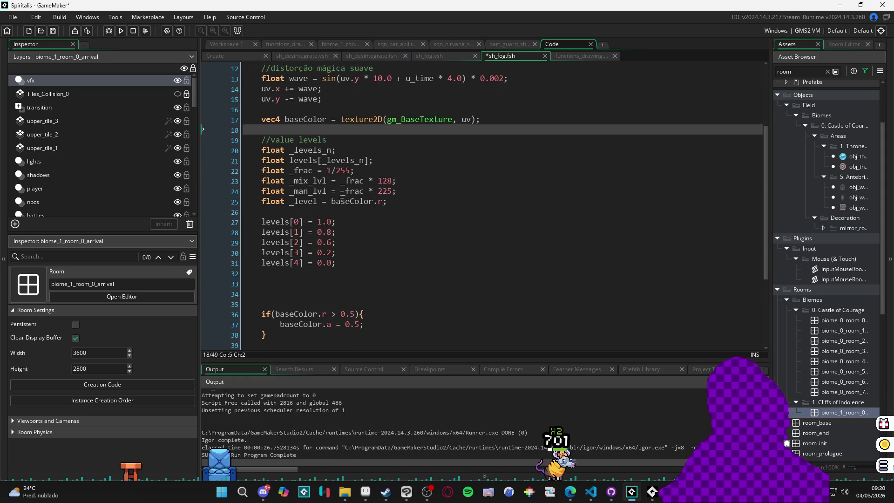
left_click(338, 222)
left_click(336, 282)
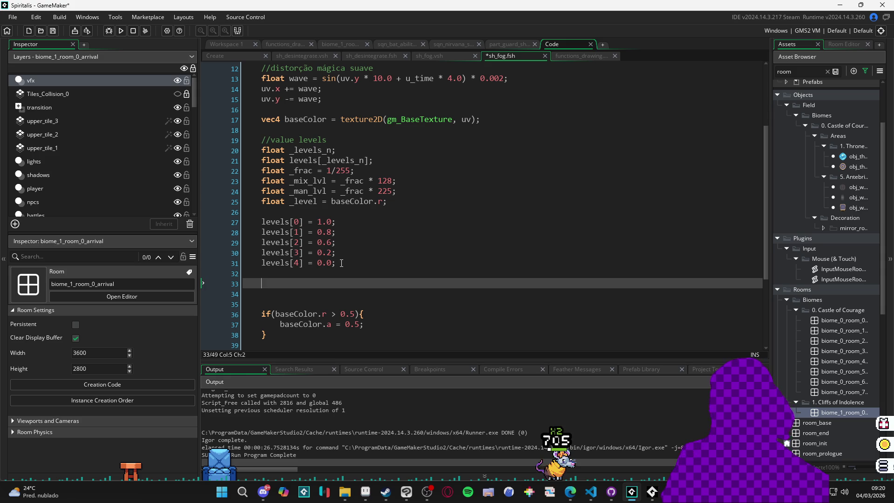
scroll(358, 265, "down", 2)
scroll(358, 265, "down", 2)
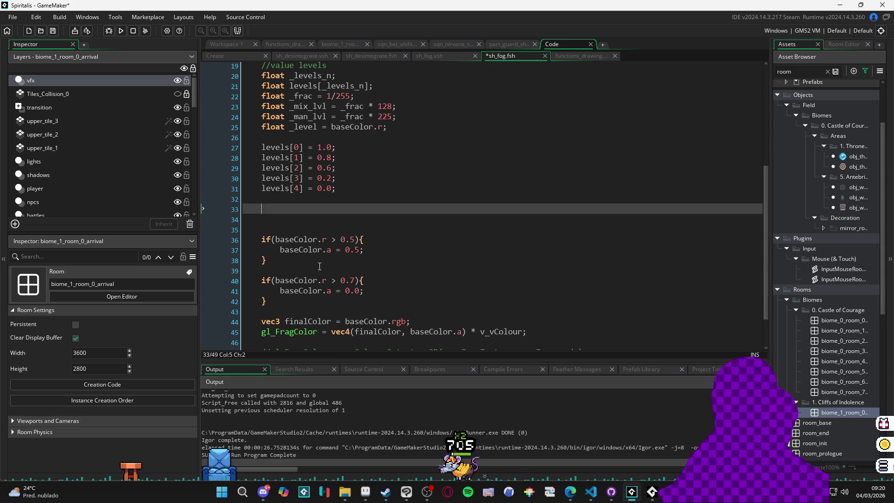
scroll(346, 239, "up", 2)
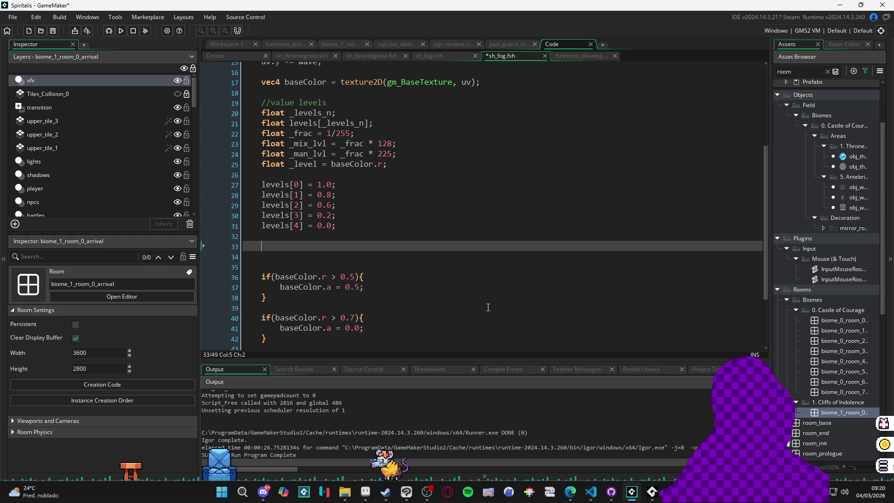
scroll(488, 307, "down", 3)
scroll(469, 293, "up", 5)
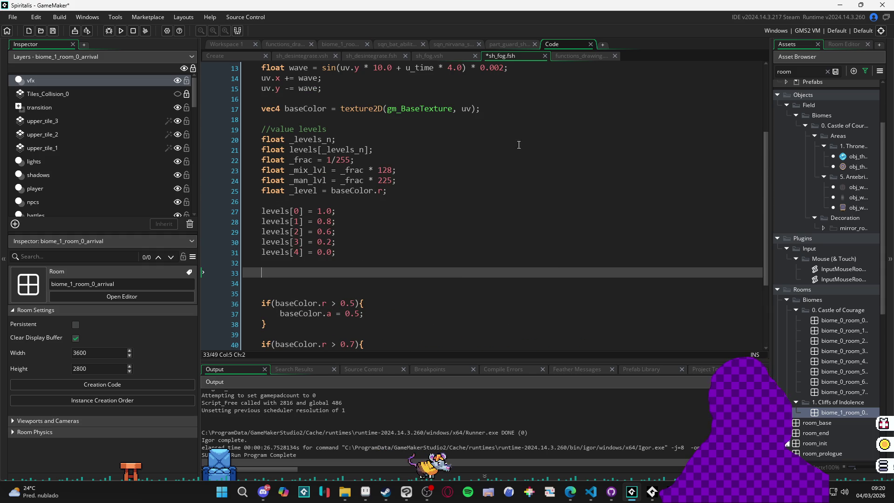
Look through the sh_desintegrate shader tabs for reference, then return to sh_fog.fsh.
left_click(426, 56)
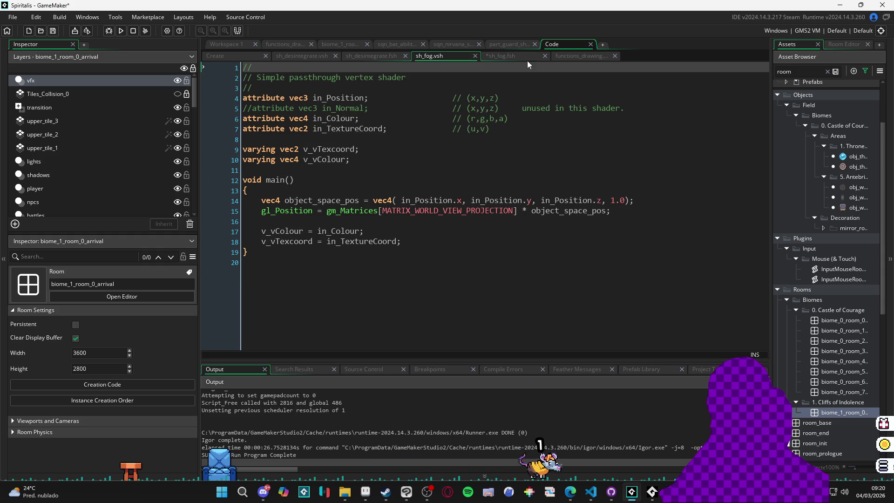
left_click(384, 57)
scroll(408, 226, "down", 3)
scroll(408, 226, "down", 3)
scroll(409, 227, "up", 5)
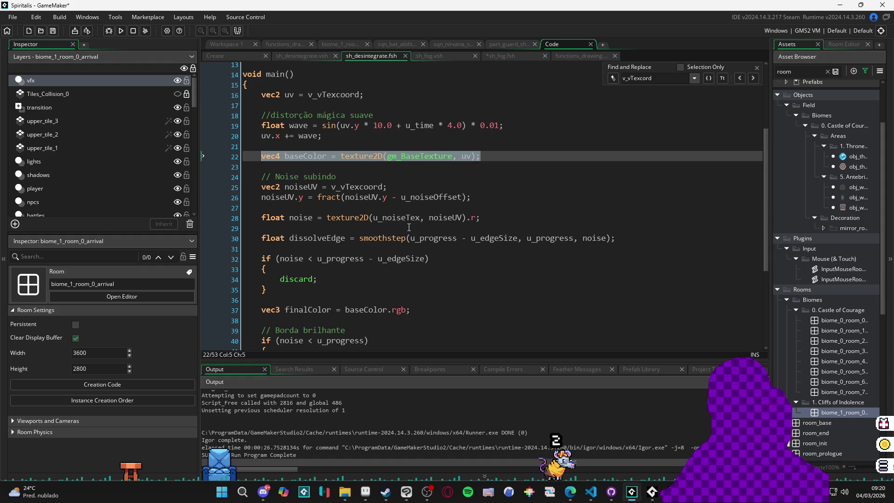
scroll(409, 227, "up", 1)
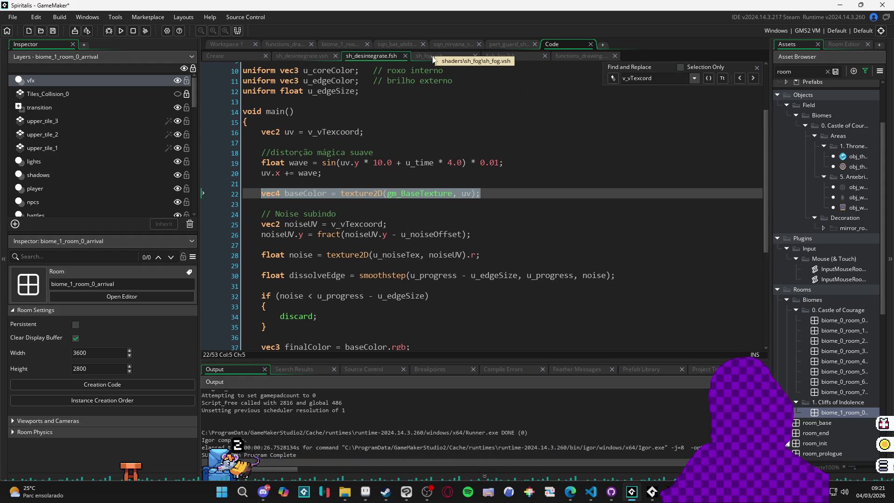
left_click(306, 57)
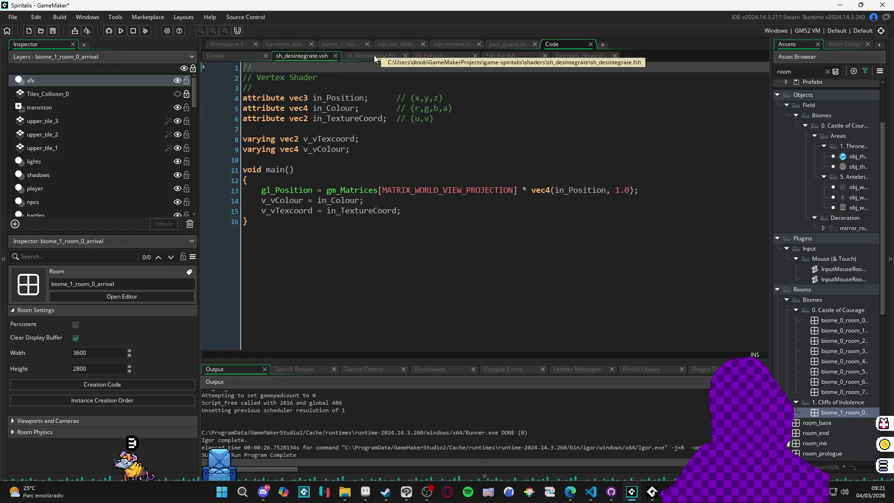
left_click(375, 56)
left_click(446, 54)
left_click(498, 55)
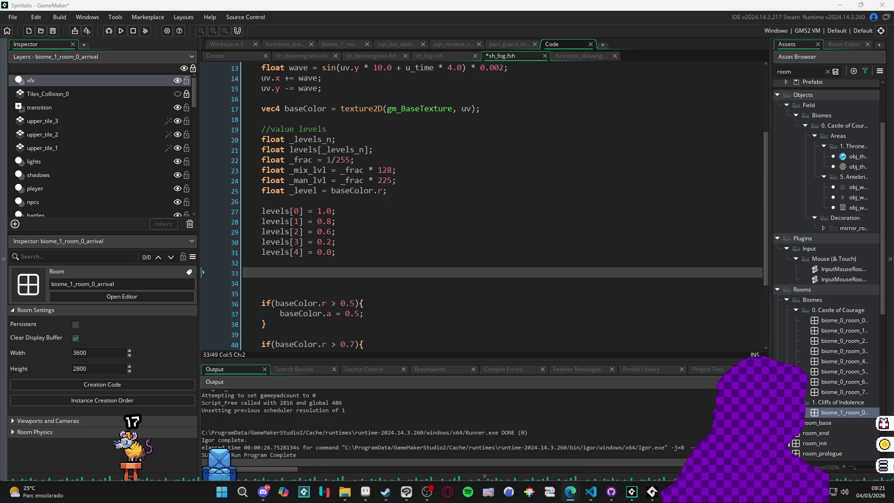
Begin a 'for(int i = 0;' loop, start 'float _range =' and rename _man_lvl to _max_lvl.
type("for(")
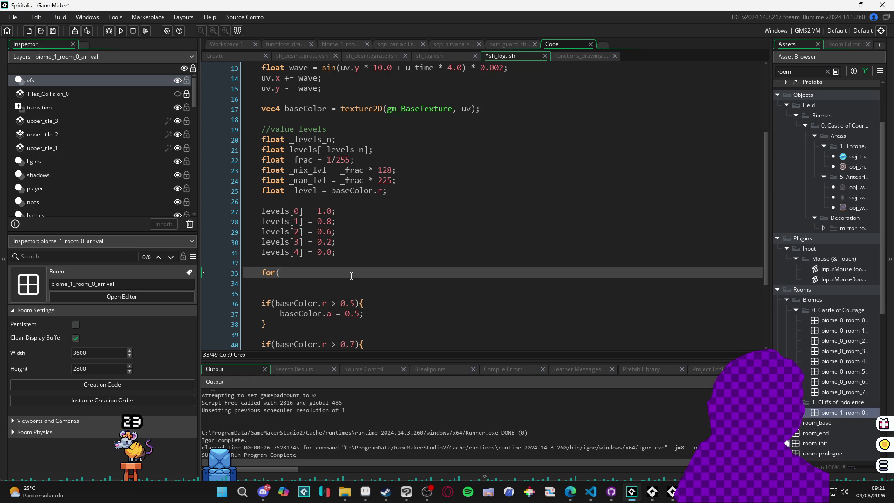
type("int i = 0;")
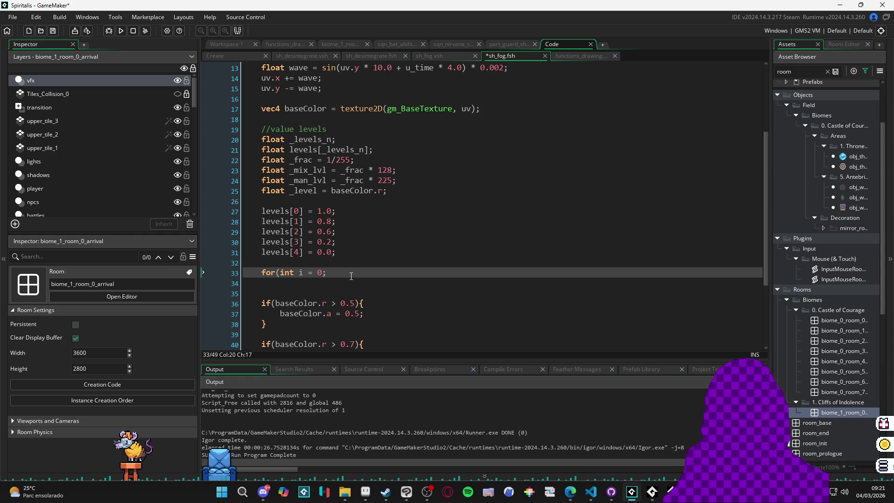
left_click(400, 185)
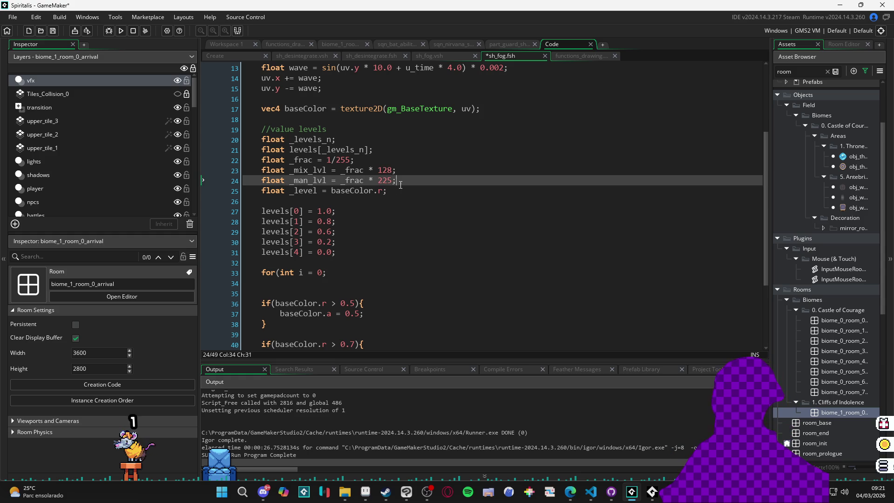
key("Return")
type("float _ra")
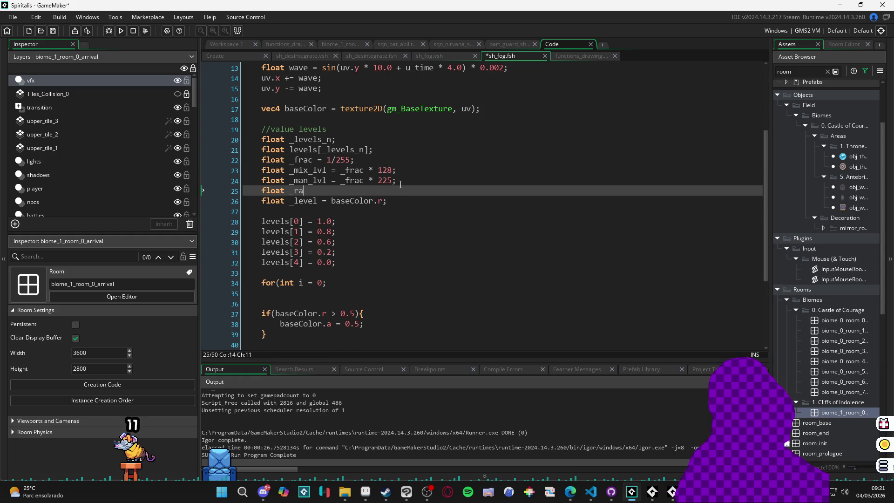
type("nge = _")
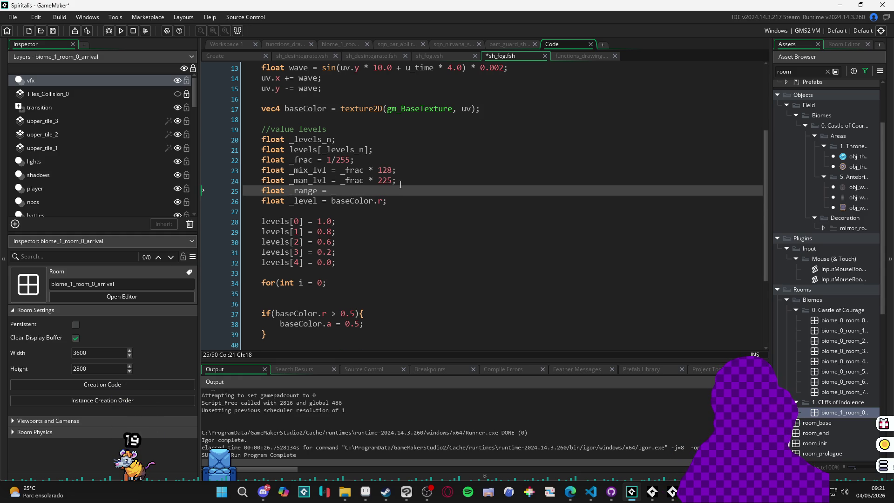
key("Up")
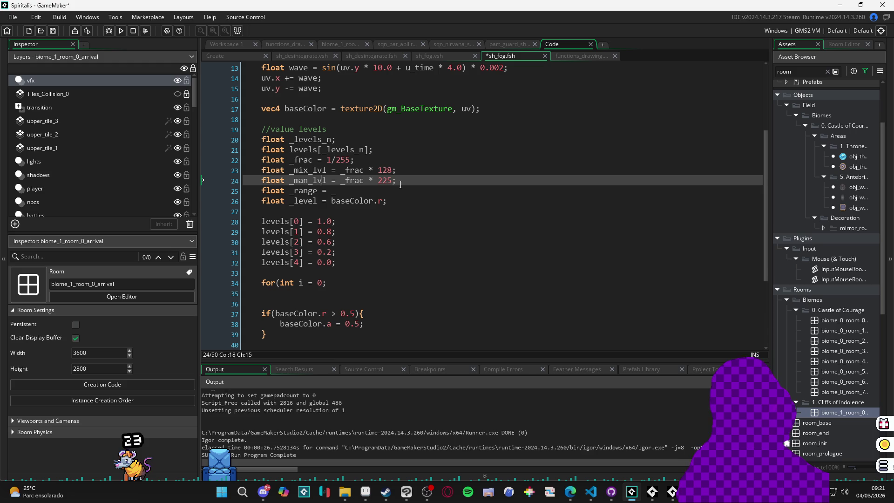
key("BackSpace")
type("x")
key("Down")
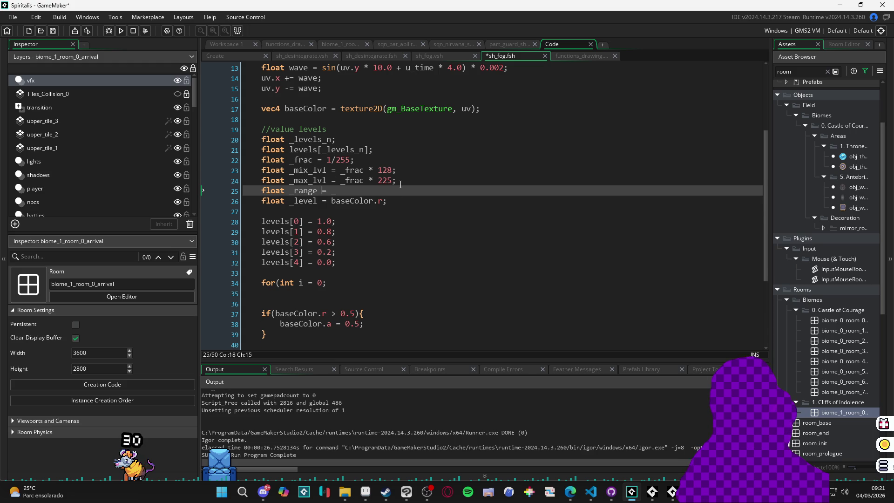
type("_max_lvl =")
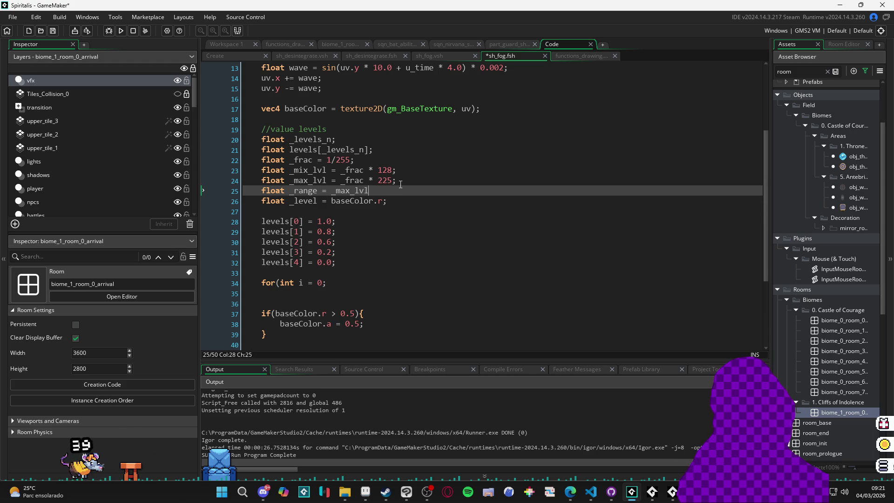
key("BackSpace")
type("-")
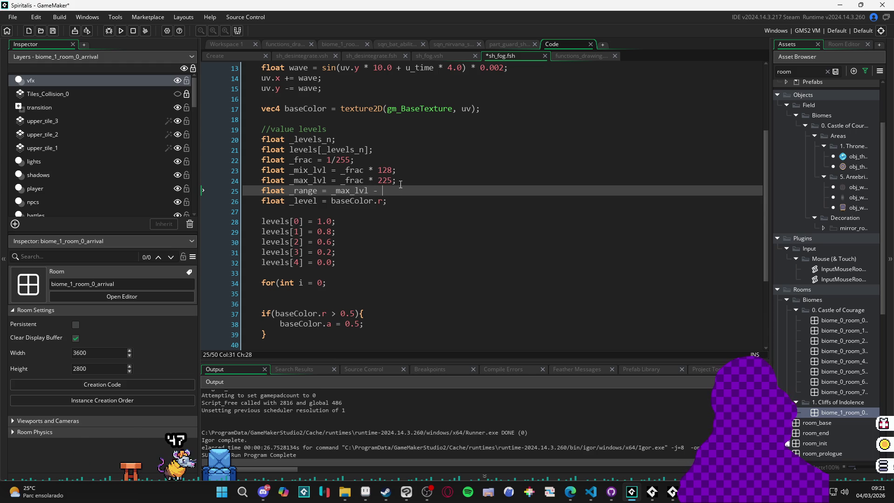
Rename _mix_lvl to _min_lvl and finish _range = _max_lvl - _min_lvl, discarding a floor() wrapper.
key("Up")
key("Up")
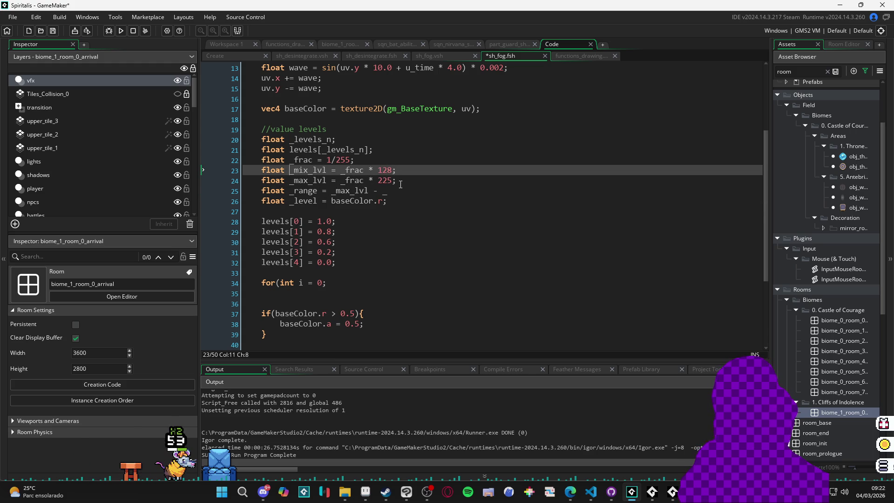
key("Delete")
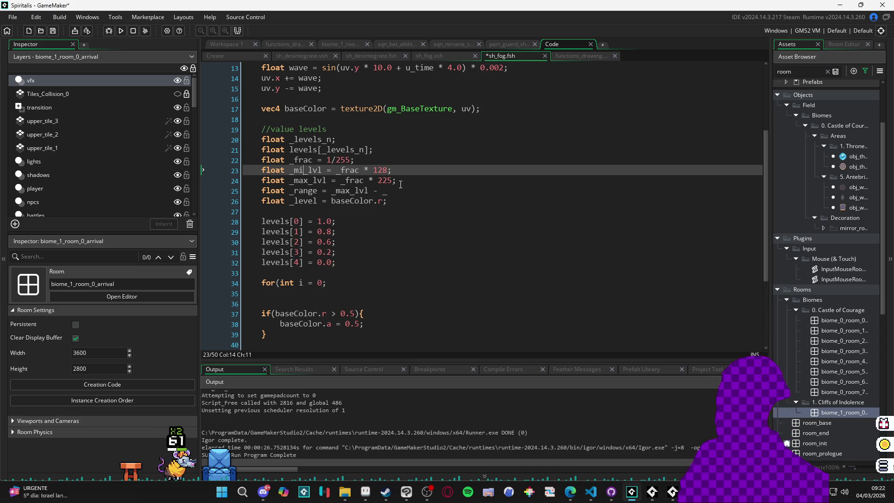
type("n")
key("Down")
key("Down")
key("End")
key("Left")
key("Left")
key("Left")
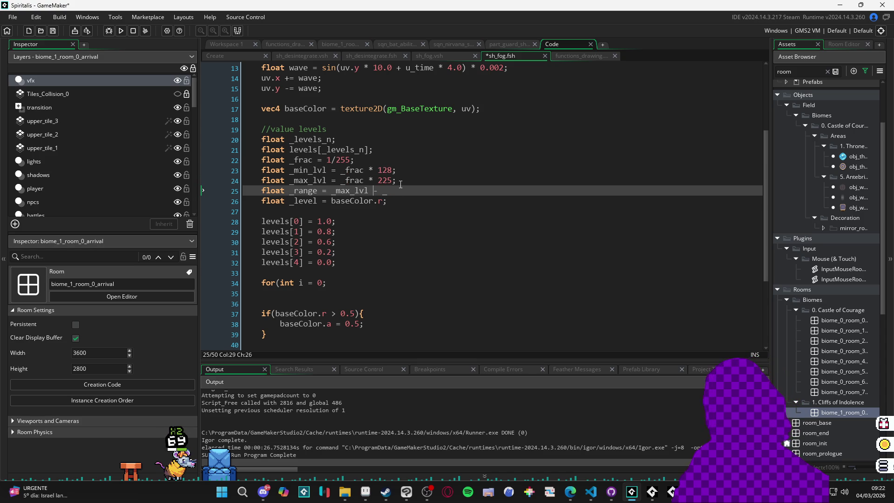
type("_min_lvl")
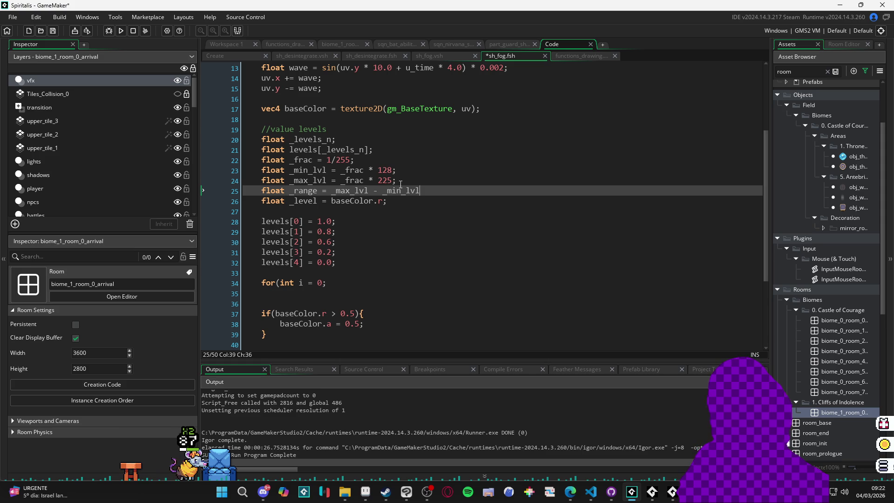
key("ctrl+Left")
key("ctrl+Left")
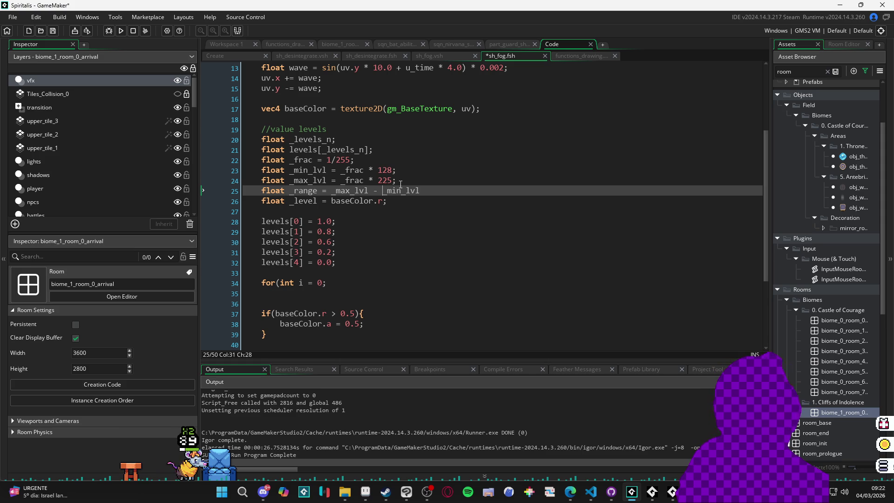
type("flr")
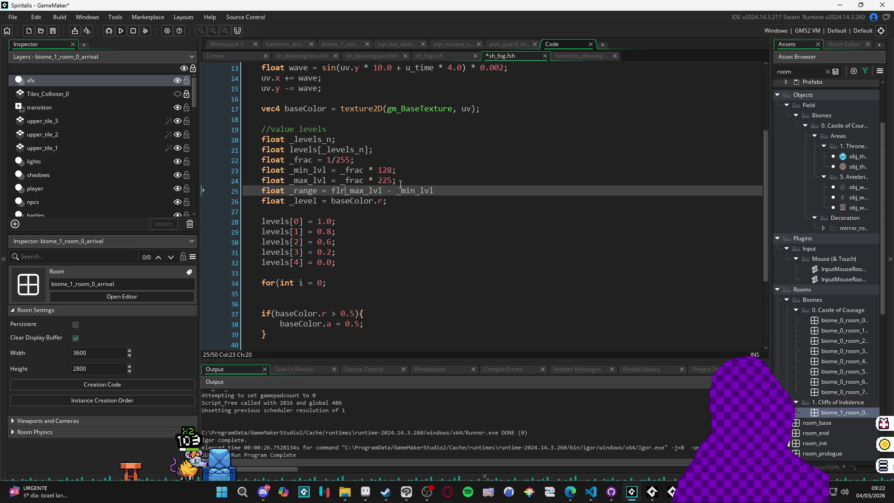
type("oor(")
key("ctrl+Right")
key("ctrl+Right")
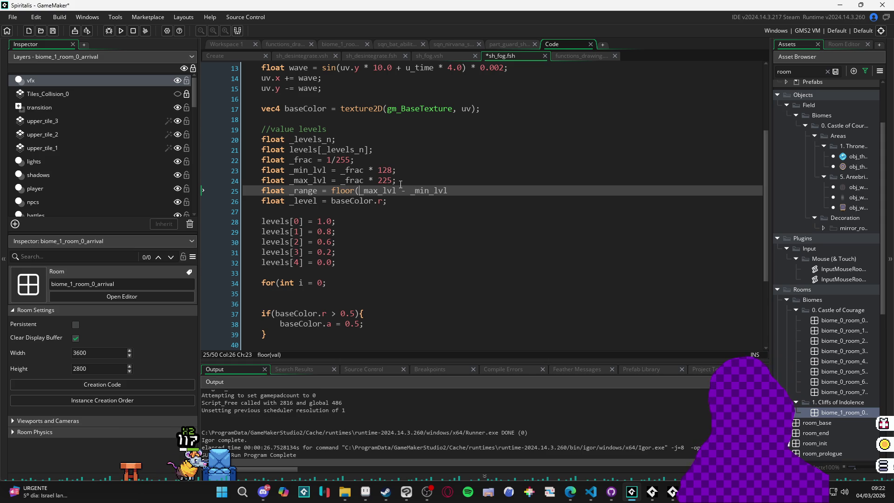
type(")")
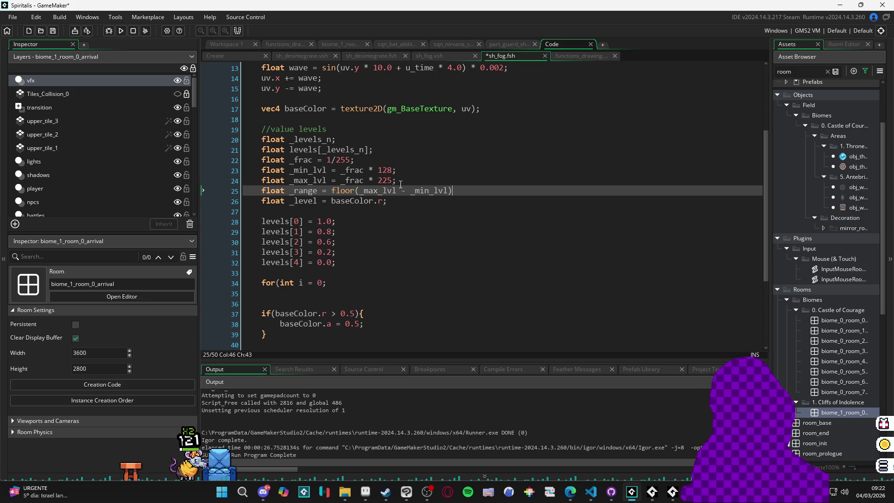
key("ctrl+z")
key("ctrl+z")
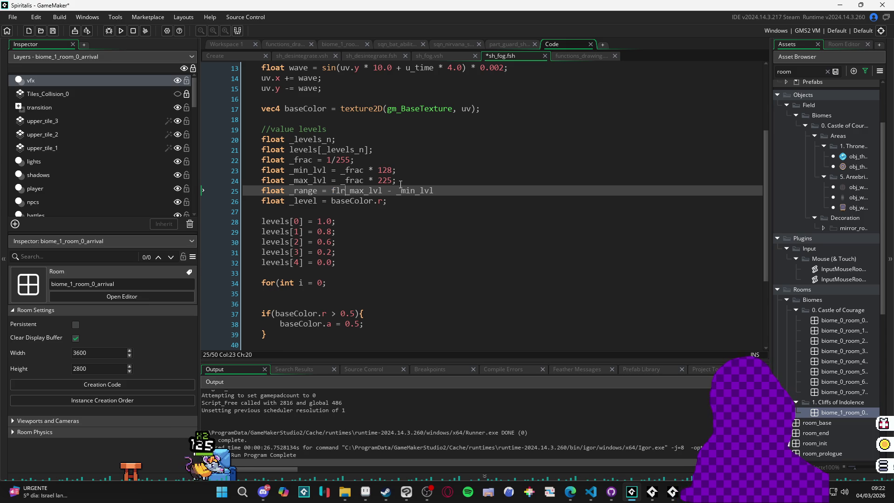
type("(or")
key("BackSpace")
key("BackSpace")
key("BackSpace")
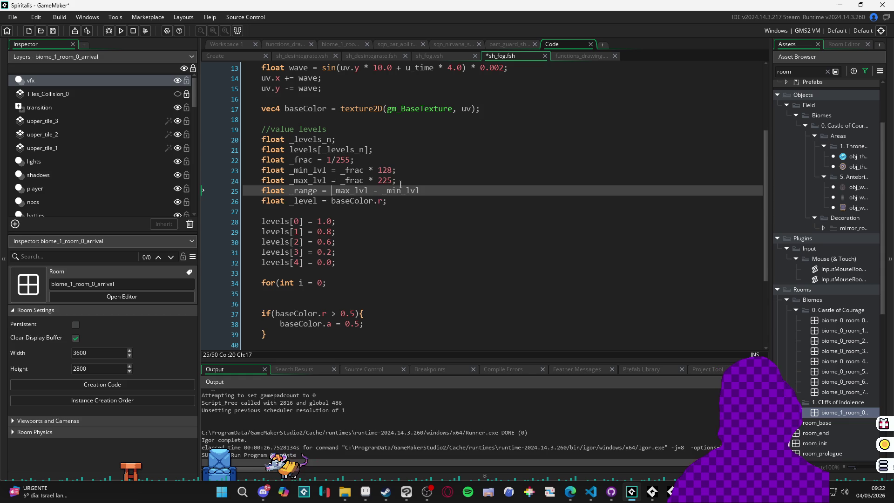
Replace baseColor.r in the _level line with (_range/5.0).
key("Down")
key("ctrl+shift+Right")
key("ctrl+shift+Right")
key("ctrl+shift+Right")
key("shift+Right")
type("_range")
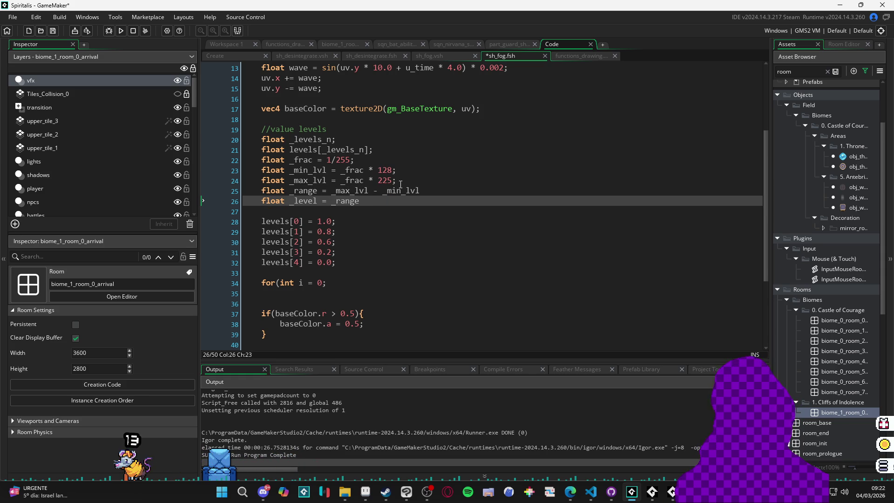
type("/5.0)")
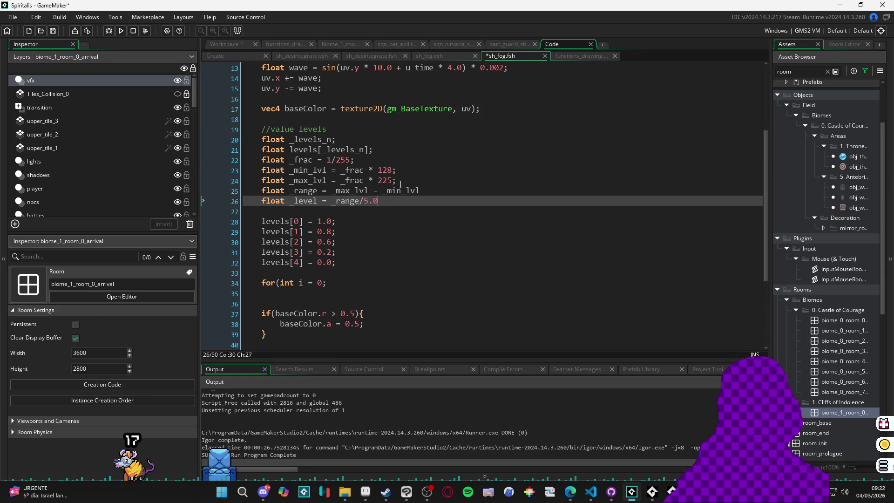
key("Left")
key("Left")
key("Left")
type("(")
key("End")
key("Left")
key("Left")
key("Left")
key("End")
key("Left")
key("Left")
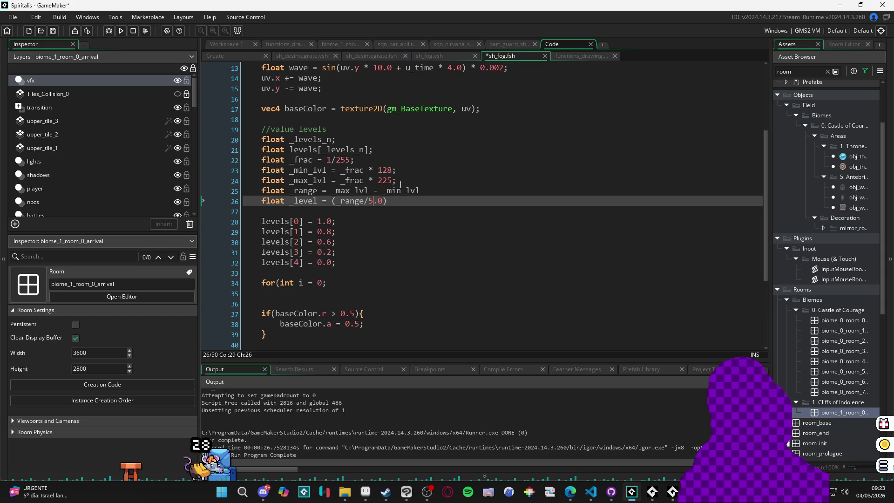
key("End")
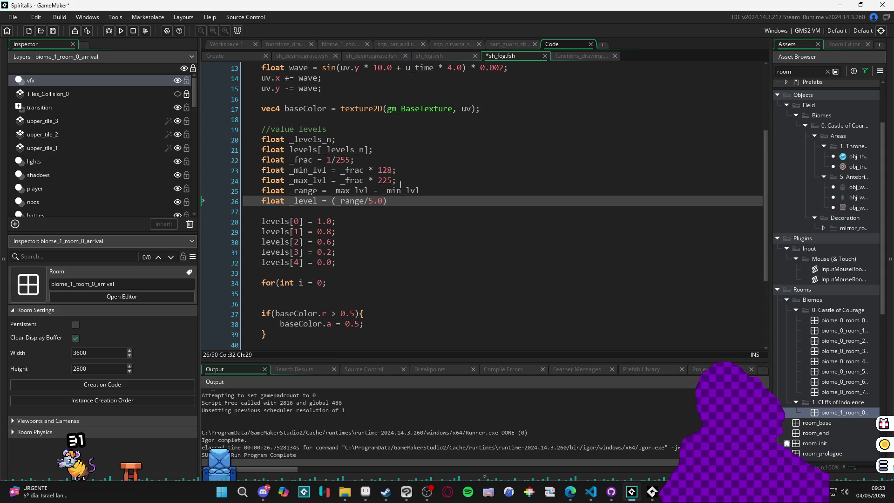
Change _level to (5.0/_range) * baseColor.a and end the _range and _level lines with semicolons.
key("Left")
key("shift+Left")
key("BackSpace")
key("Left")
key("Left")
key("ctrl+shift+Left")
key("ctrl+shift+Left")
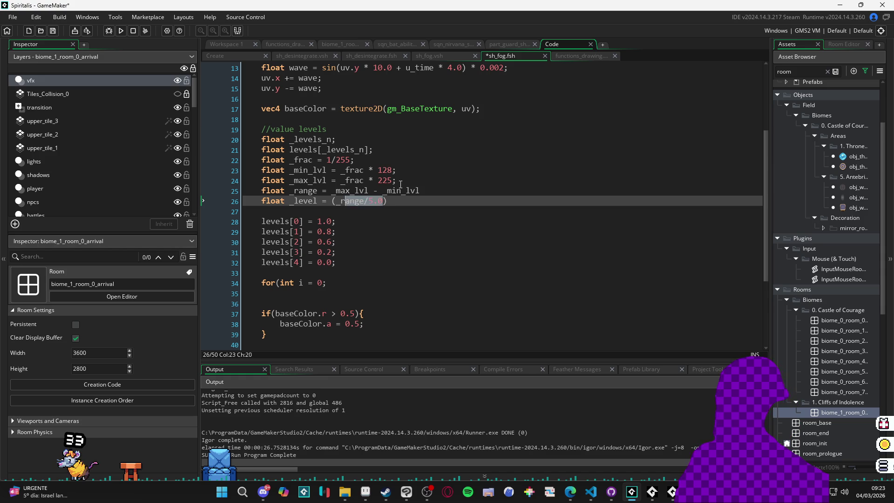
key("BackSpace")
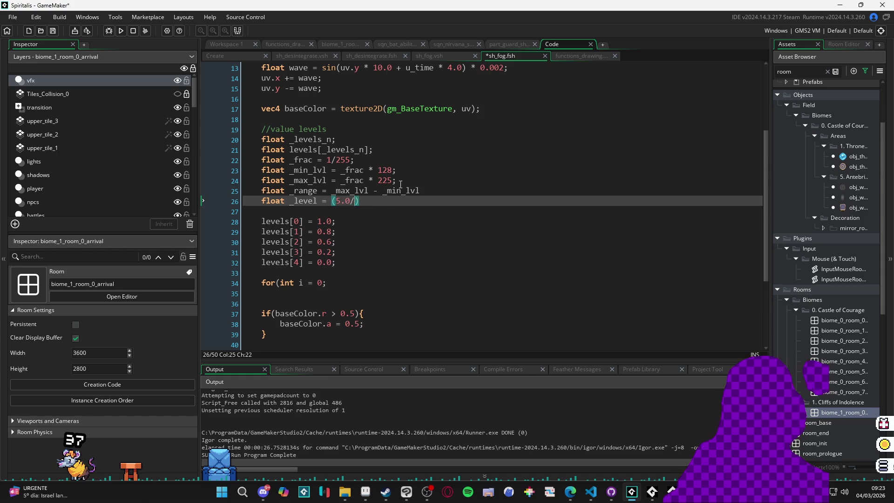
type("0/_range) * ")
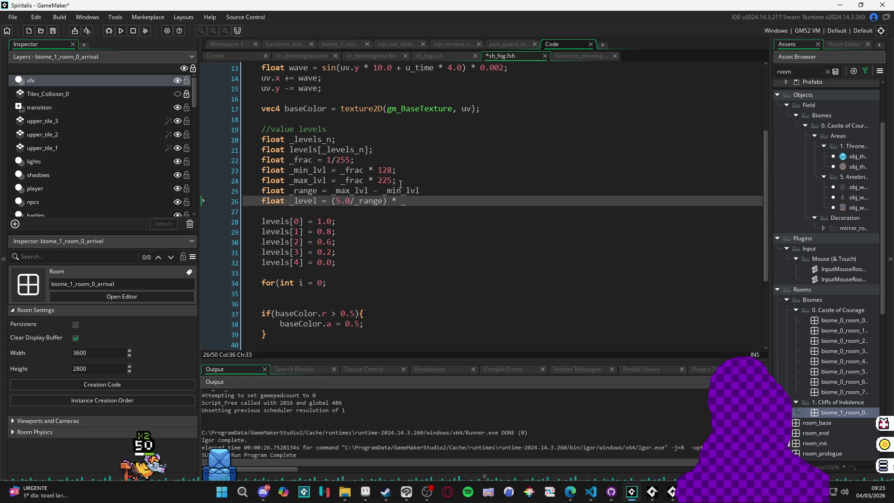
type("b")
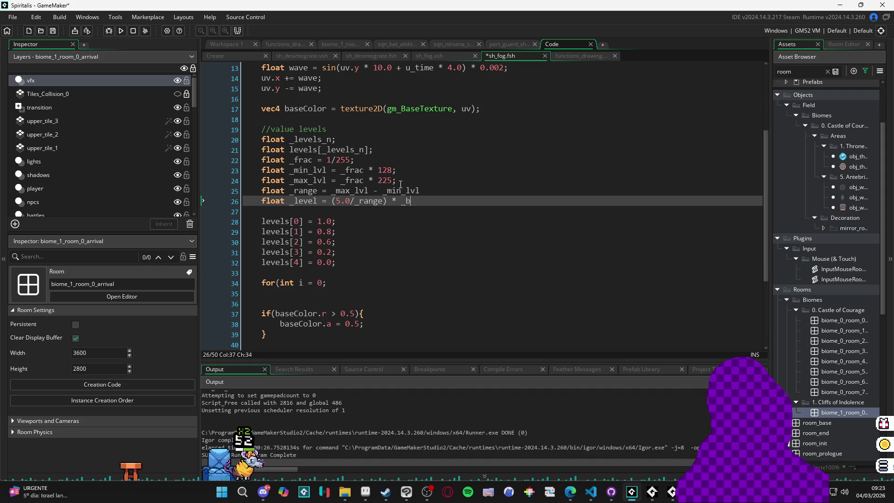
type("ase")
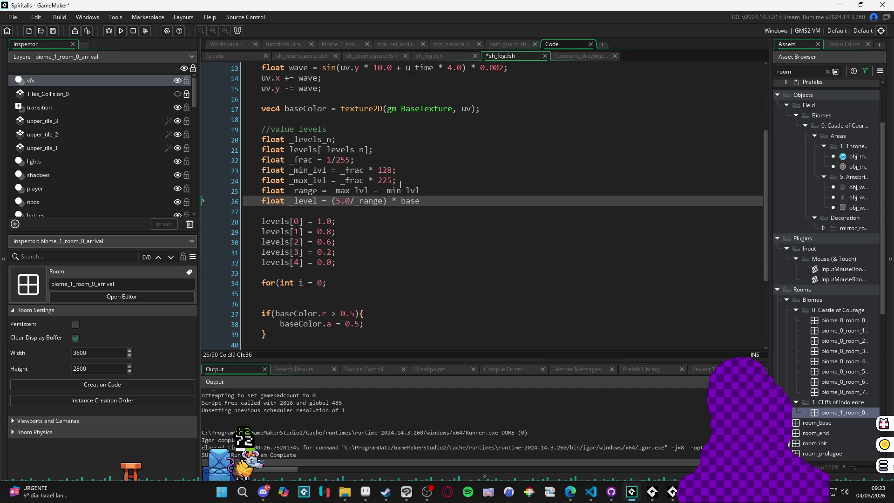
type("Color.a")
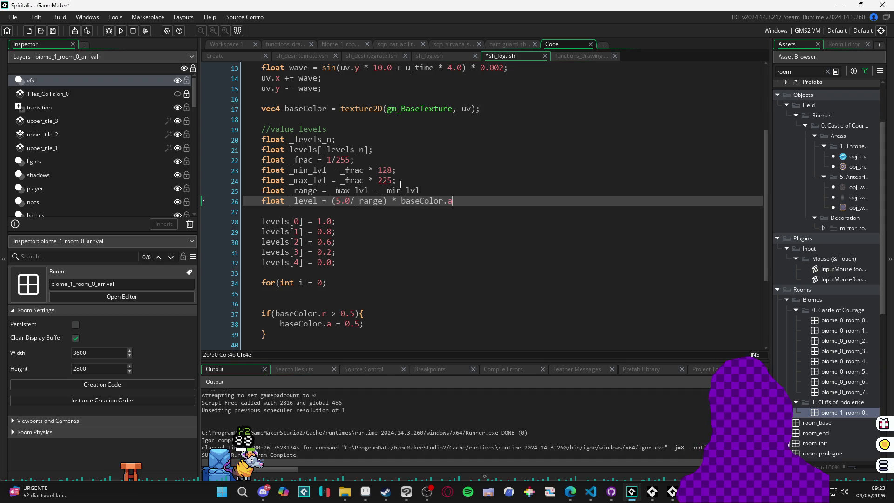
type(";")
key("Up")
type(";")
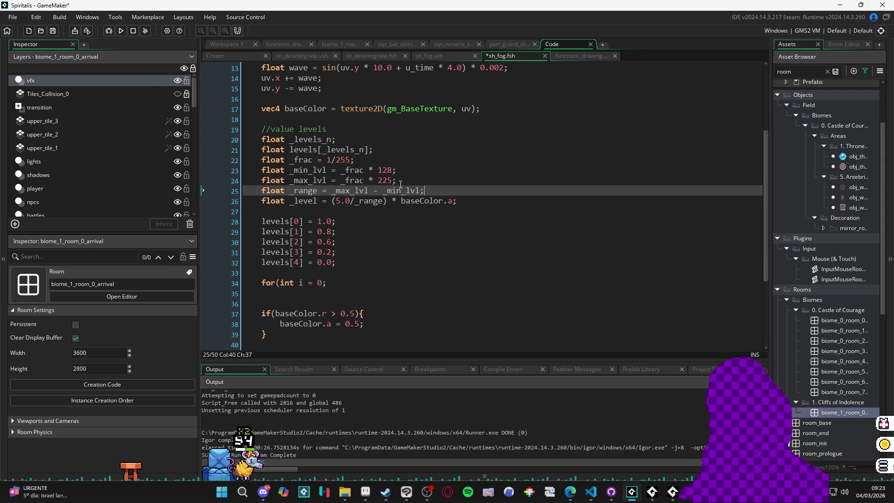
key("Down")
key("End")
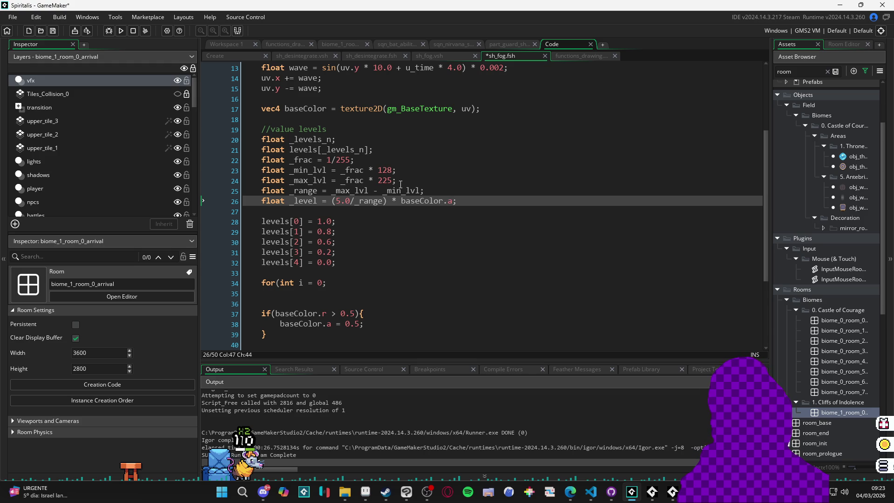
key("Up")
key("Up")
key("Left")
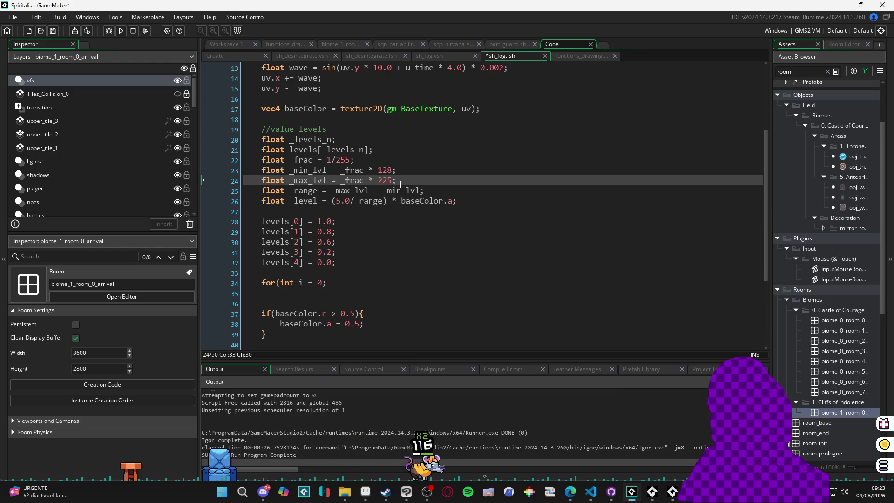
Change the _max_lvl value from 225 to 230 and the _min_lvl value from 128 to 115.
key("BackSpace")
key("BackSpace")
type("30")
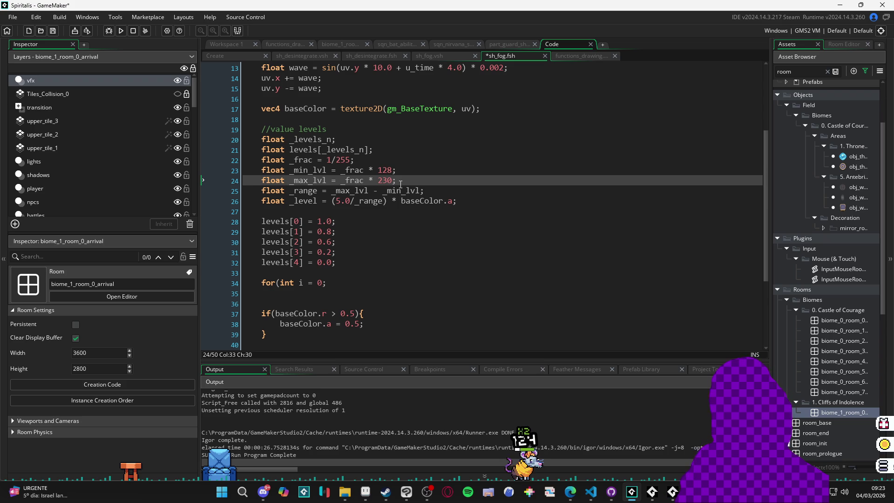
key("Up")
key("BackSpace")
key("BackSpace")
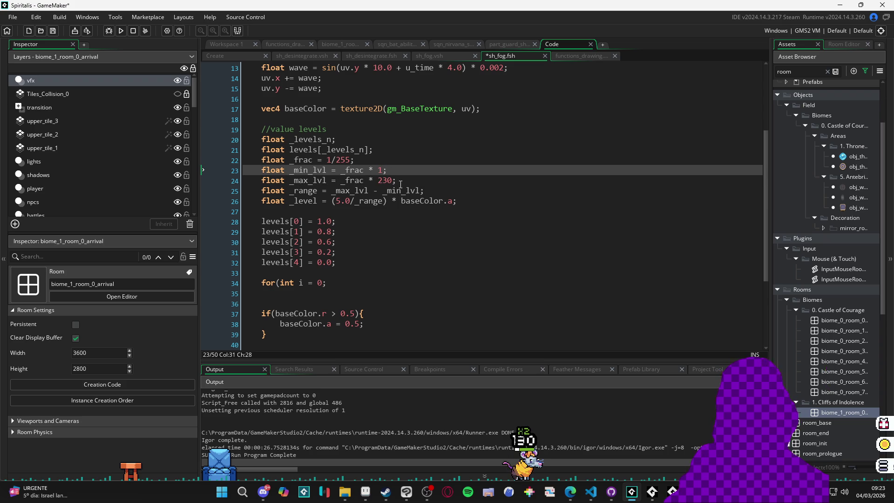
type("15")
key("Down")
key("Down")
key("Down")
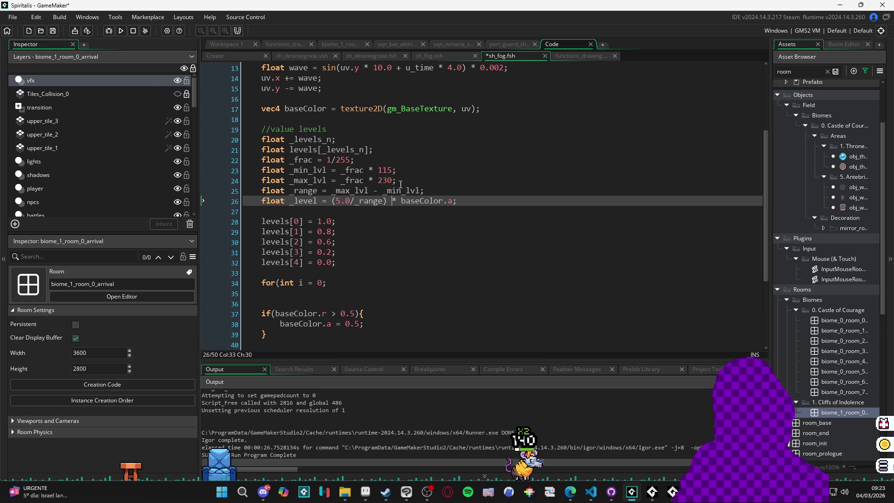
Wrap the _level expression in floor((5.0/_range) * baseColor.a).
key("End")
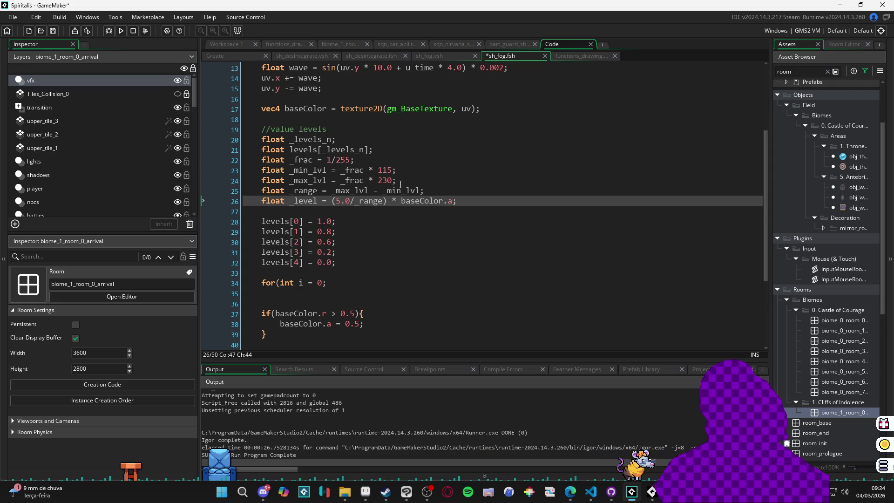
key("ctrl+Left")
key("ctrl+Left")
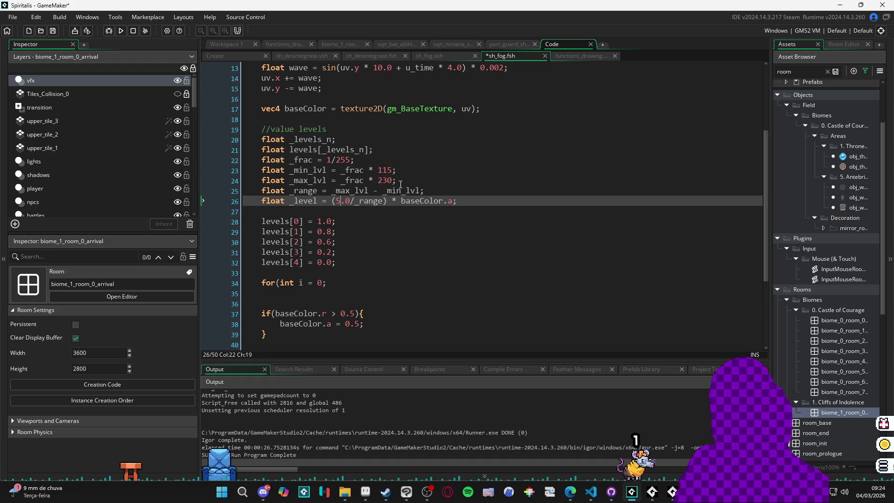
type("floor(")
key("Right")
key("Right")
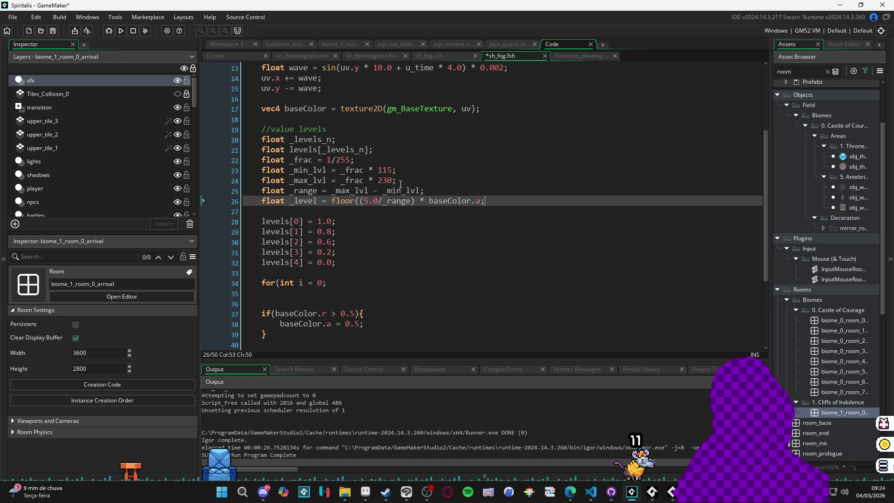
type(")")
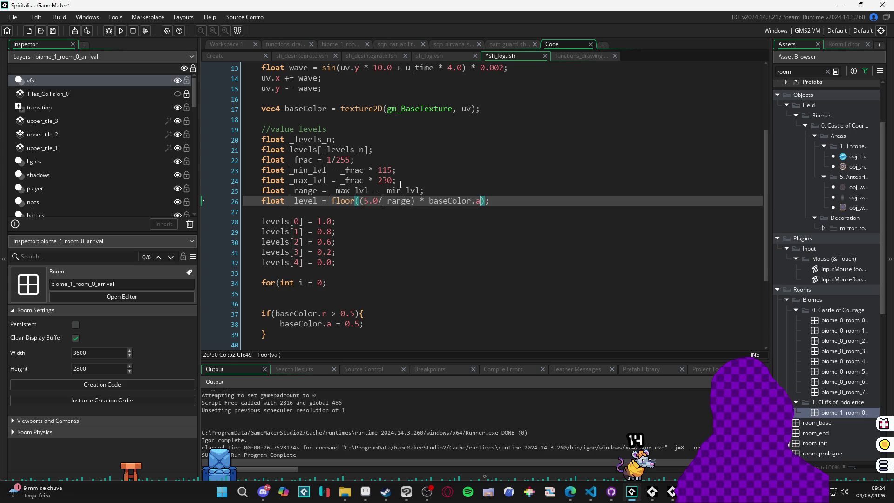
Change _level's type from float to int and comment out the for loop line.
key("Home")
key("ctrl+shift+Right")
type("int")
key("Right")
key("Right")
key("Right")
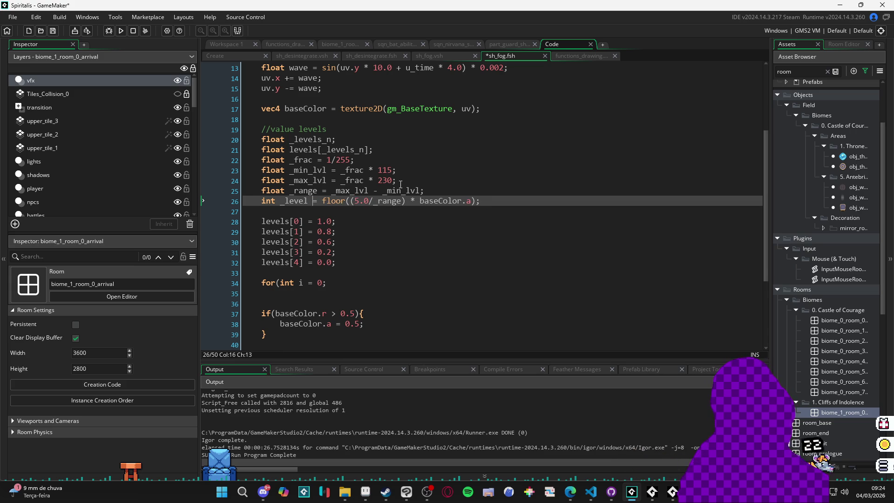
key("Right")
key("Right")
key("Right")
key("Right")
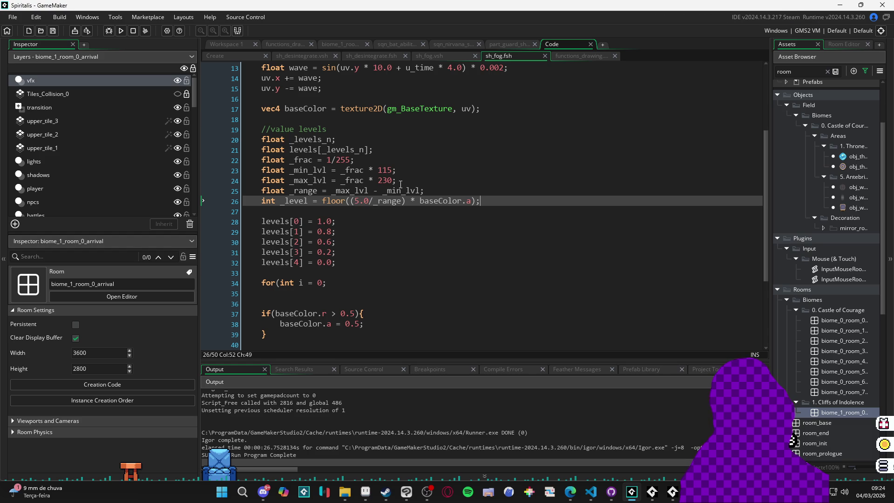
key("Down")
key("Down")
key("Down")
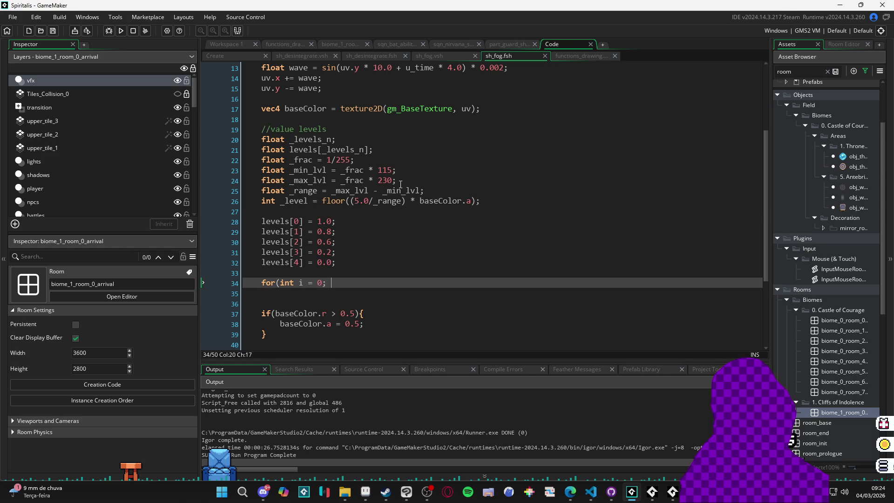
key("ctrl+k")
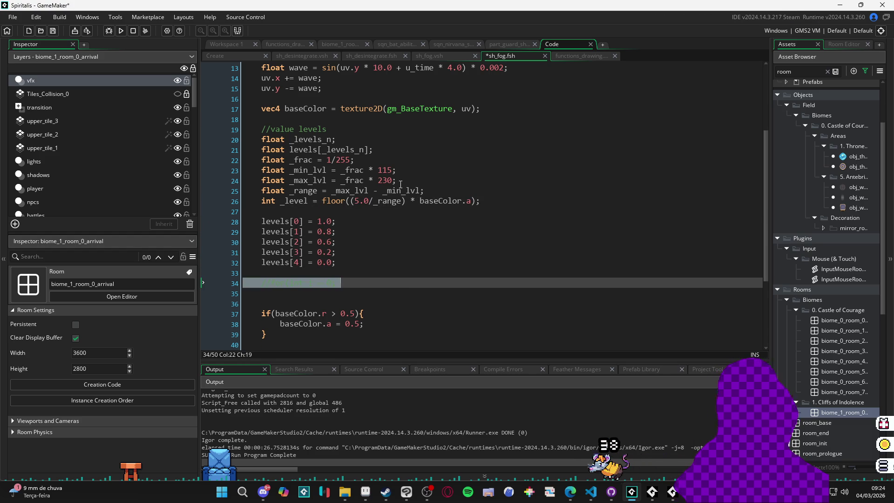
Save the sh_fog shader with the for loop commented out.
scroll(342, 233, "down", 2)
left_click(342, 234)
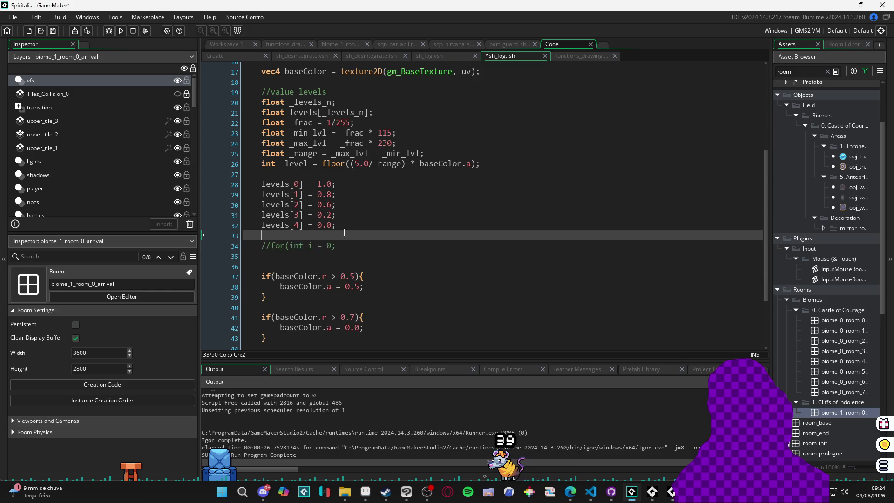
scroll(303, 150, "up", 1)
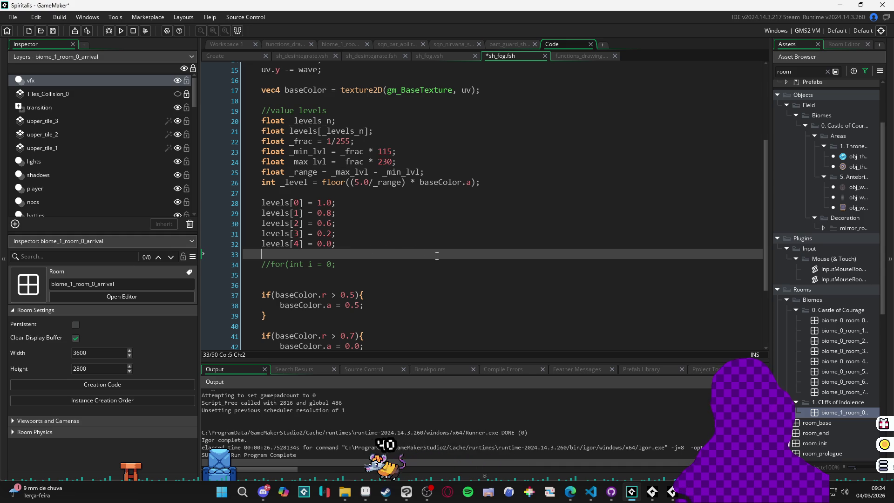
key("ctrl+s")
Rebuild the game with F5 and jump to the first line 23 compile error.
scroll(378, 258, "down", 2)
scroll(379, 258, "up", 3)
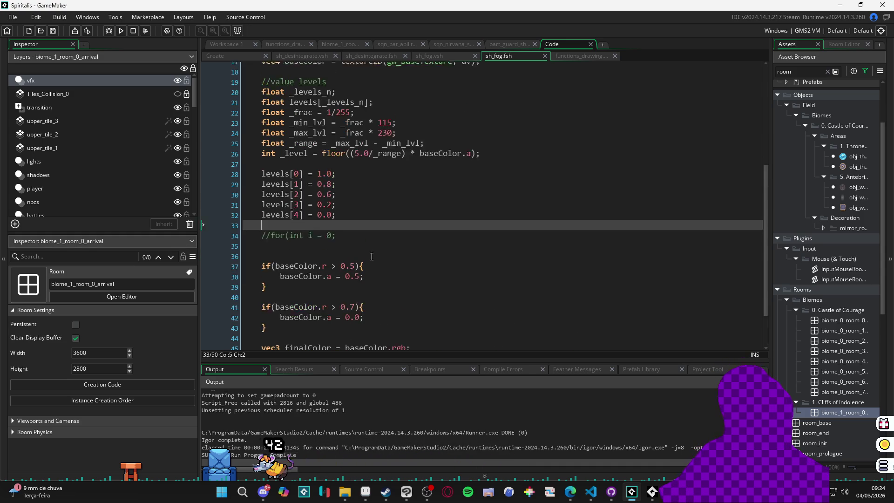
key("F5")
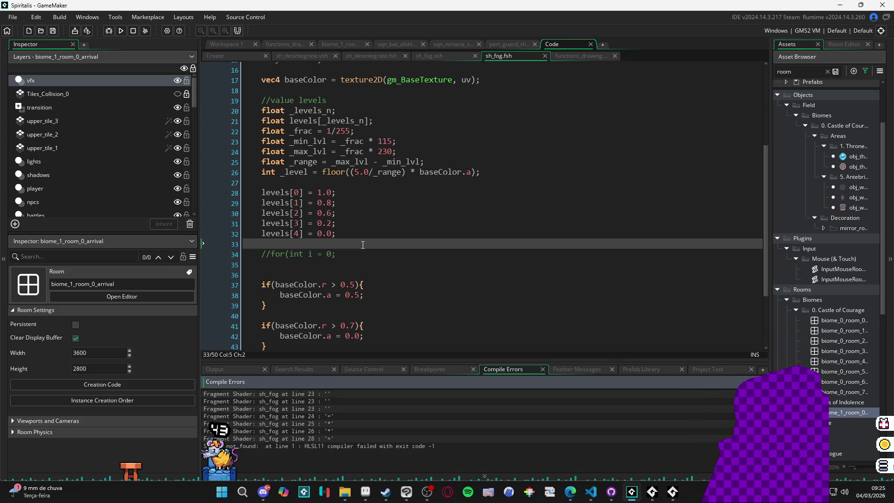
double_click(300, 395)
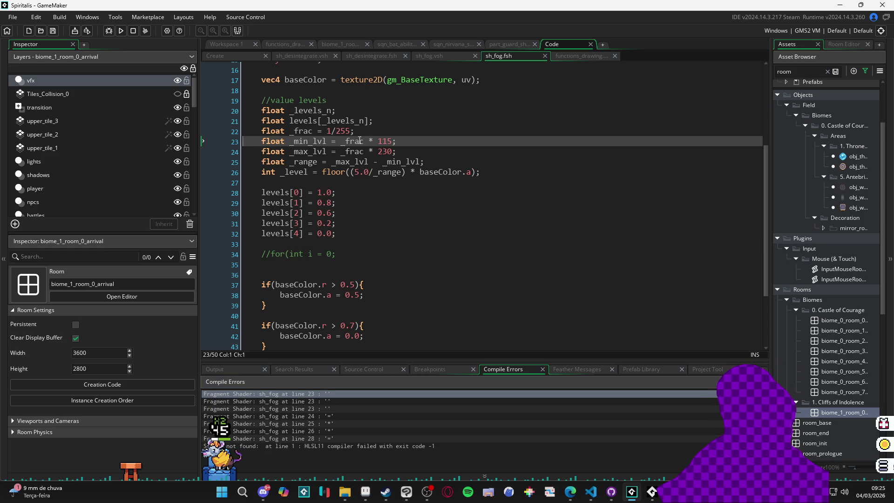
Rewrite 1/255, 115 and 230 as float literals, rebuild, and jump to the first remaining error.
left_click(334, 132)
type(".0")
key("Right")
key("Right")
key("Right")
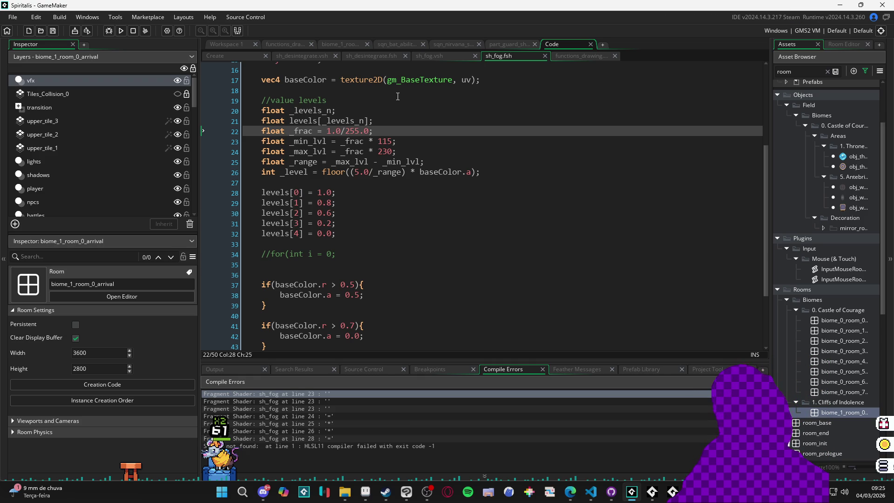
key("Down")
key("Right")
key("Right")
type(".")
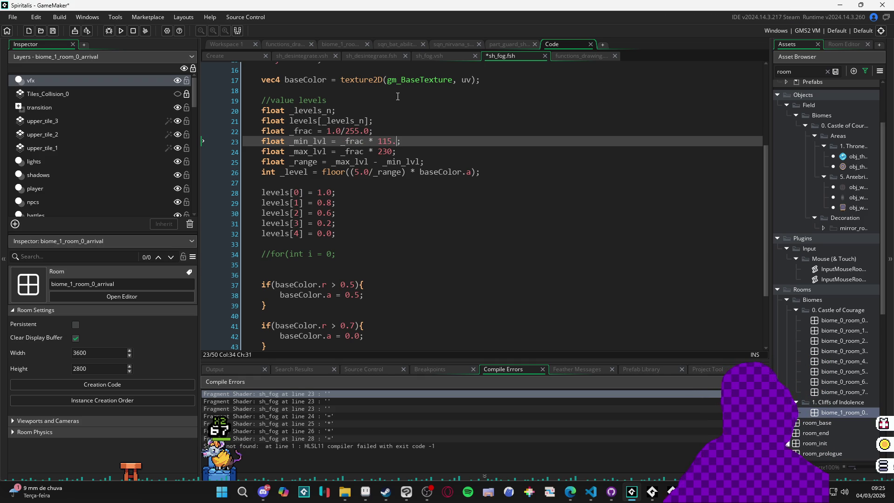
key("Down")
key("Left")
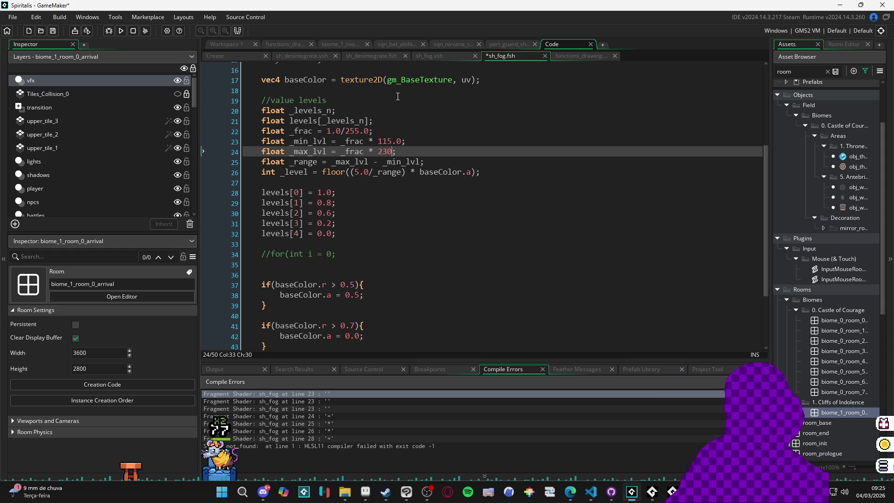
key("F5")
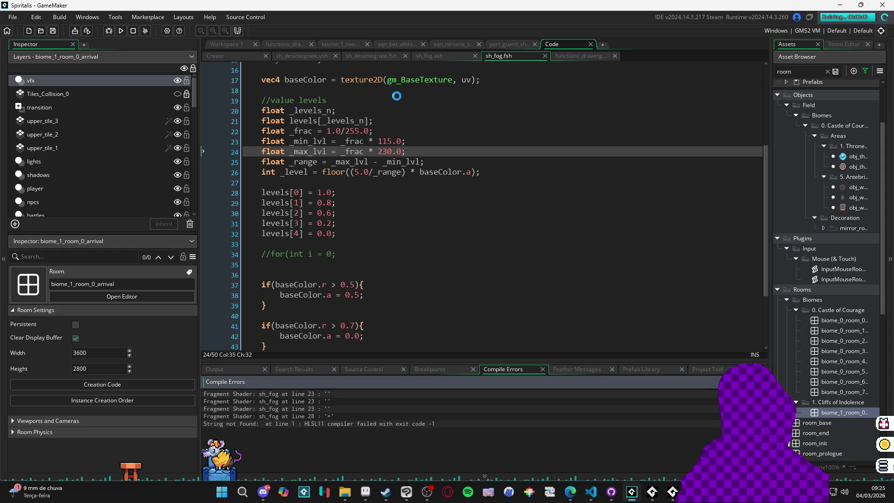
double_click(432, 393)
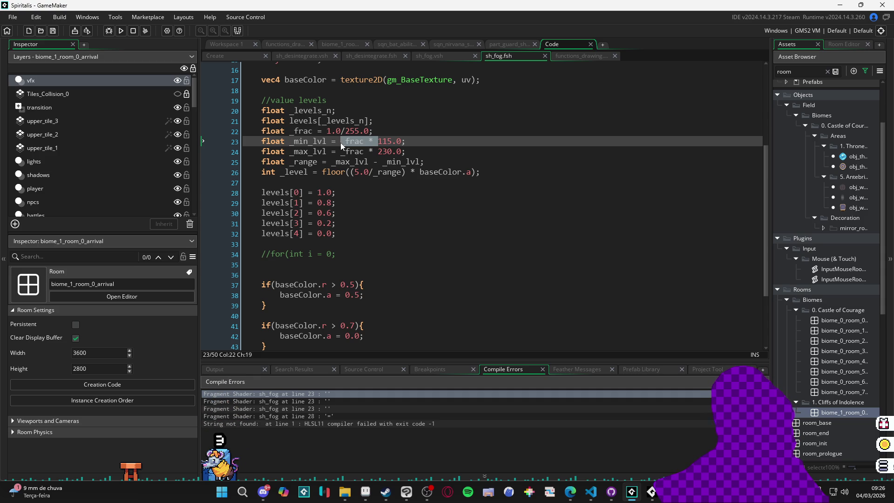
left_click(339, 400)
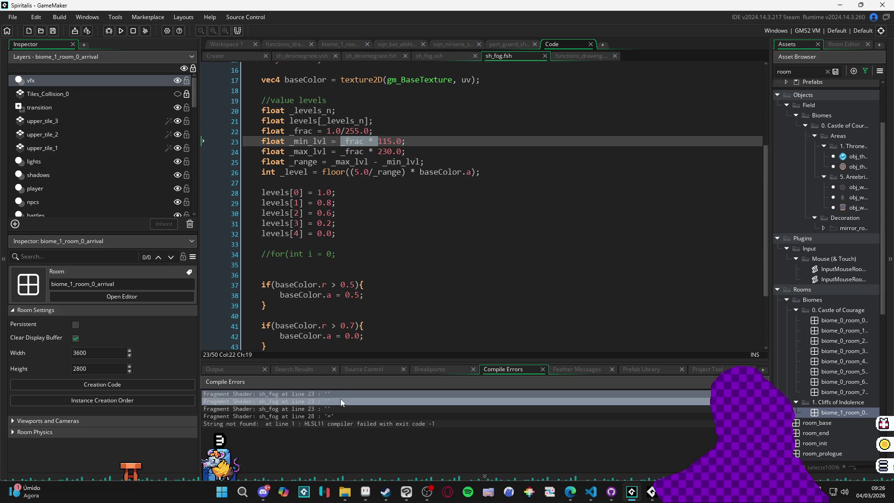
left_click(330, 408)
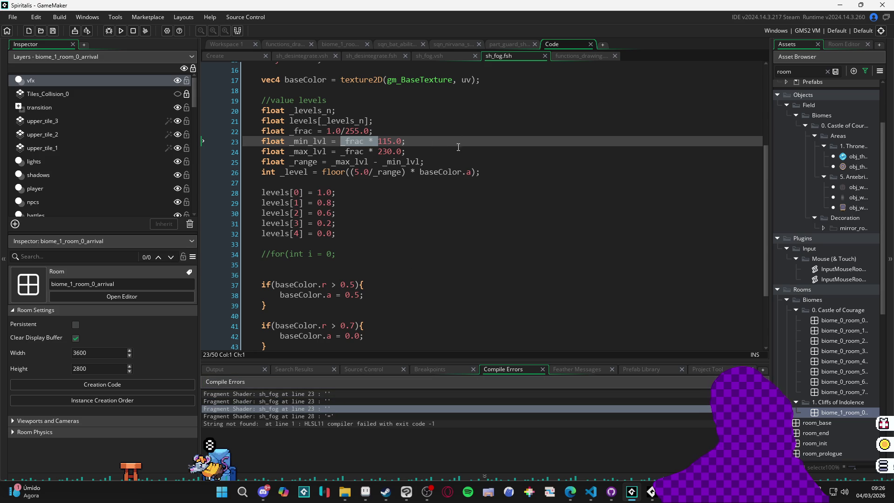
left_click(435, 151)
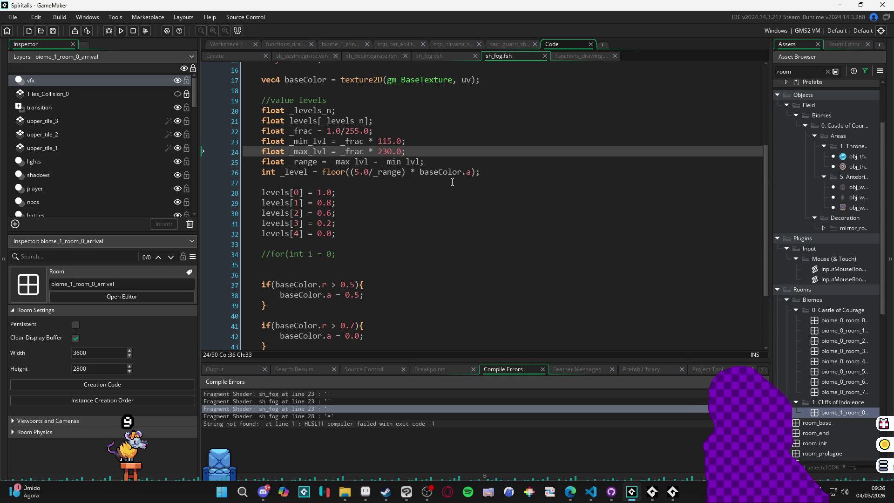
mouse_move(378, 141)
left_mouse_down()
mouse_move(341, 144)
mouse_move(367, 152)
mouse_move(340, 153)
left_mouse_up()
Drop '_frac *' from both levels, use (baseColor.a * 255.0) in _level, save, and open the line 23 error.
key("BackSpace")
key("BackSpace")
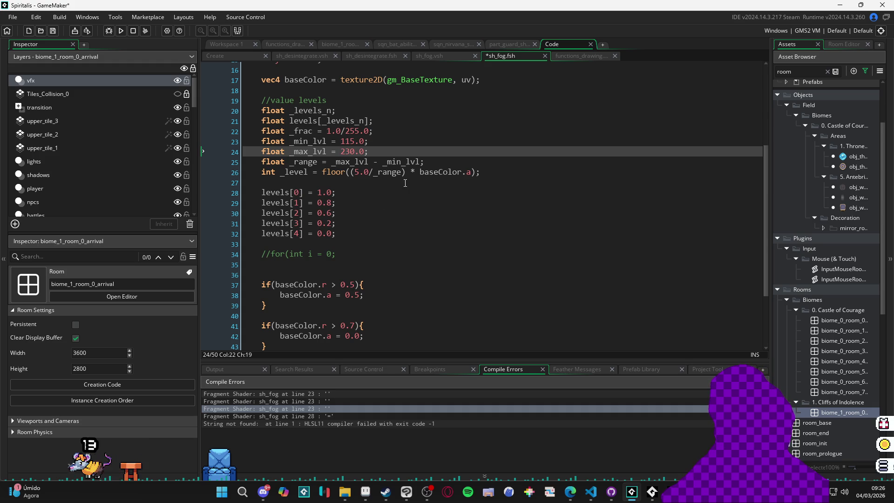
left_click(420, 172)
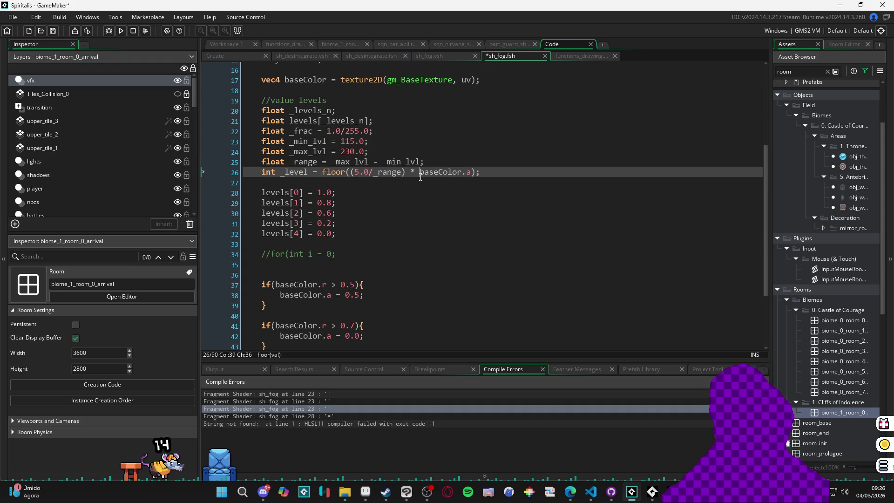
type("(")
key("Right")
key("Right")
key("Right")
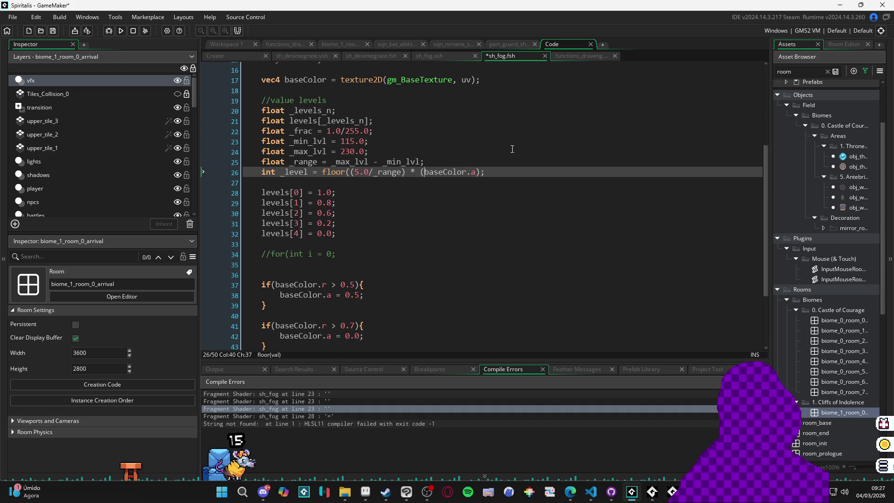
type("*")
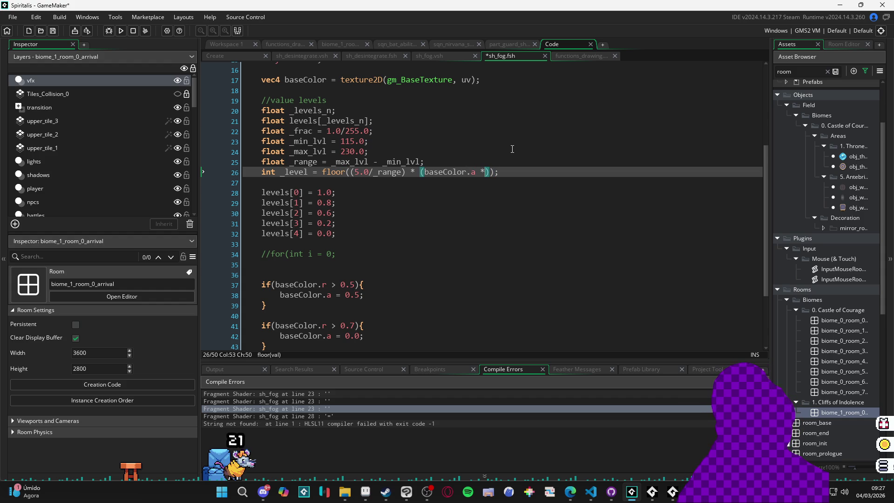
type(" 255.")
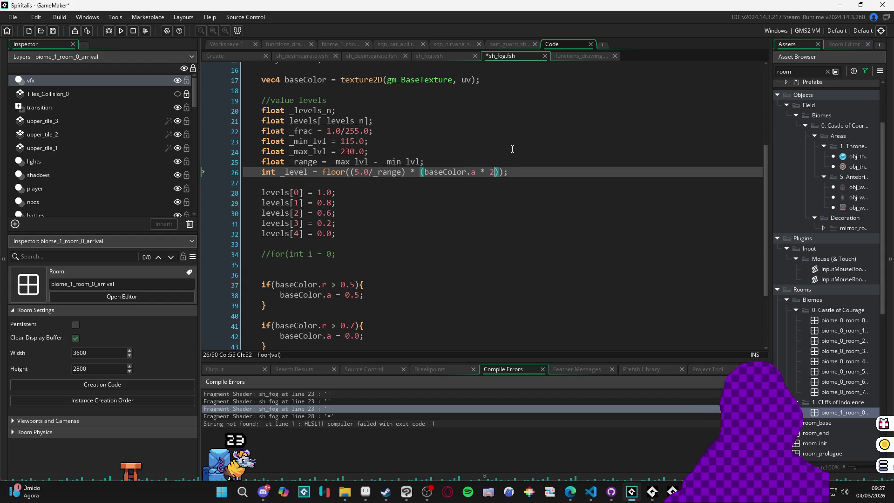
type("0")
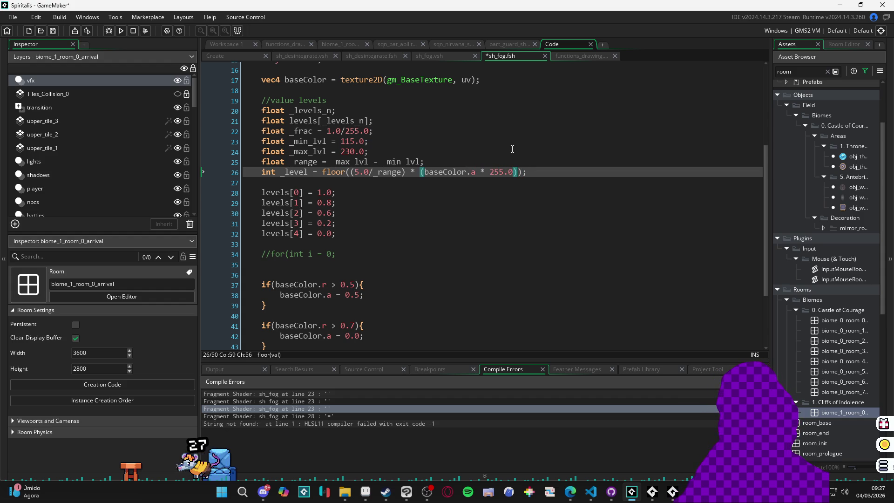
key("ctrl+s")
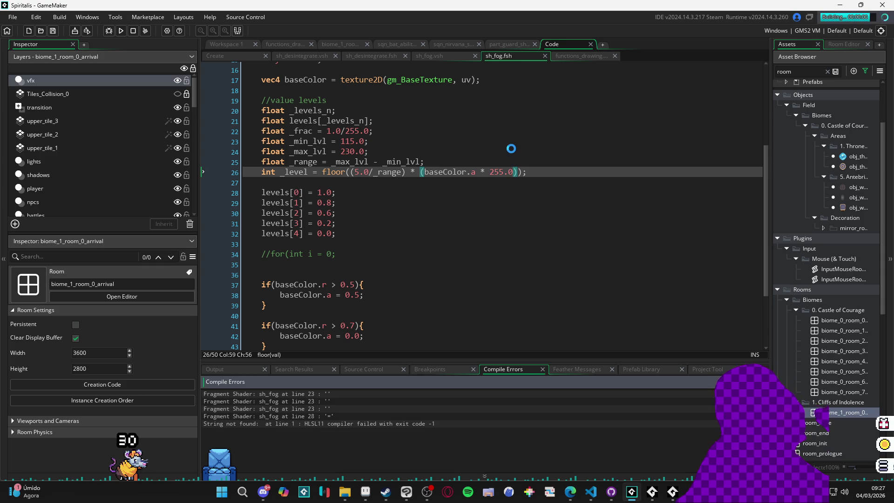
double_click(333, 394)
Comment out the levels[] assignments on lines 28–32 and save the shader.
double_click(333, 417)
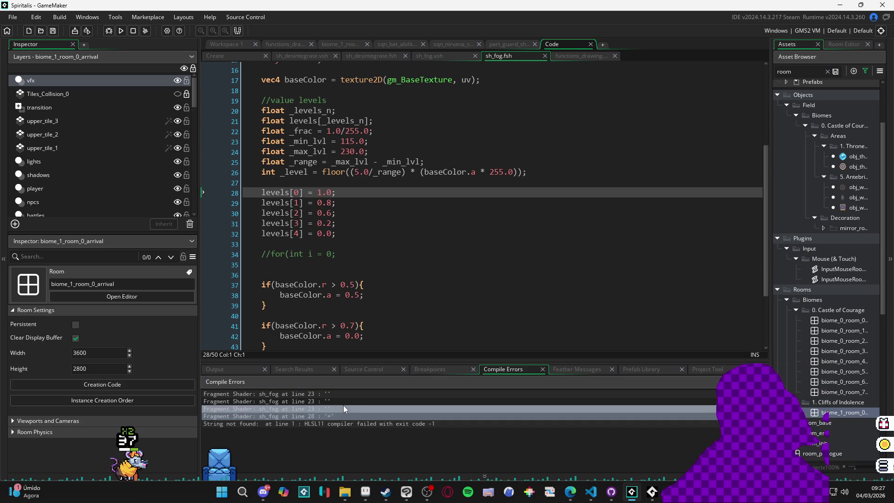
double_click(326, 394)
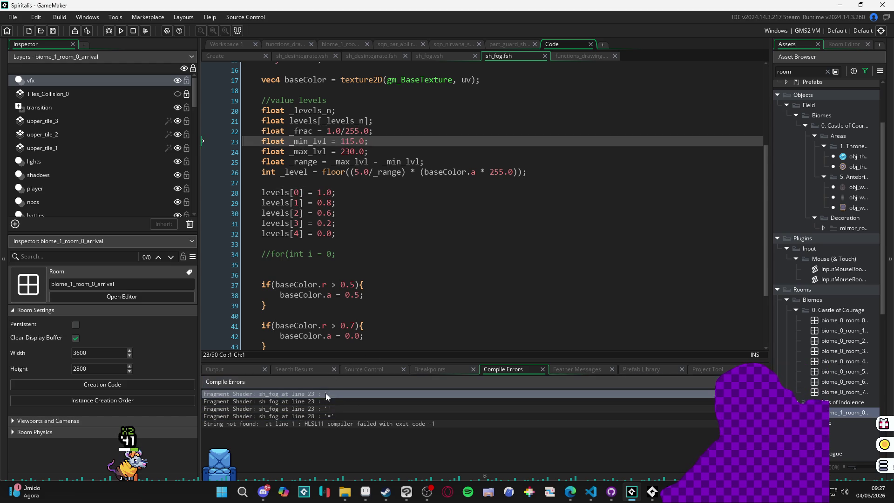
left_click(361, 236)
left_click_drag(360, 239, 232, 191)
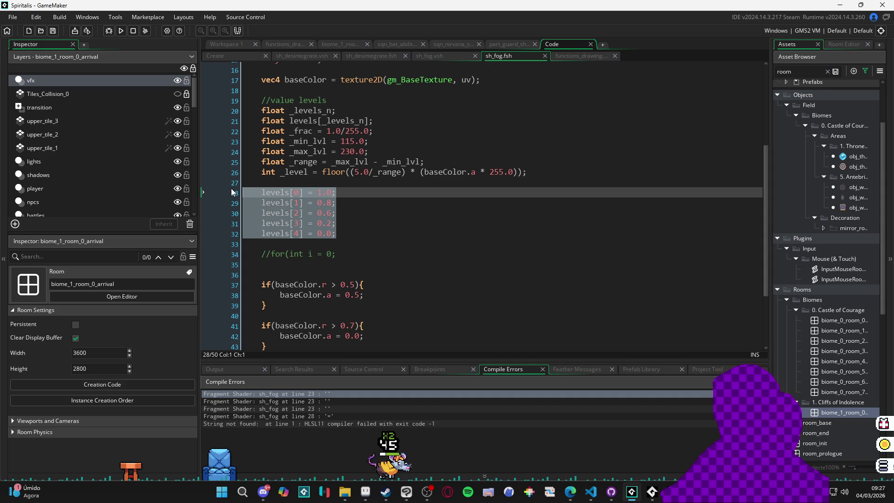
key("ctrl+k")
key("ctrl+s")
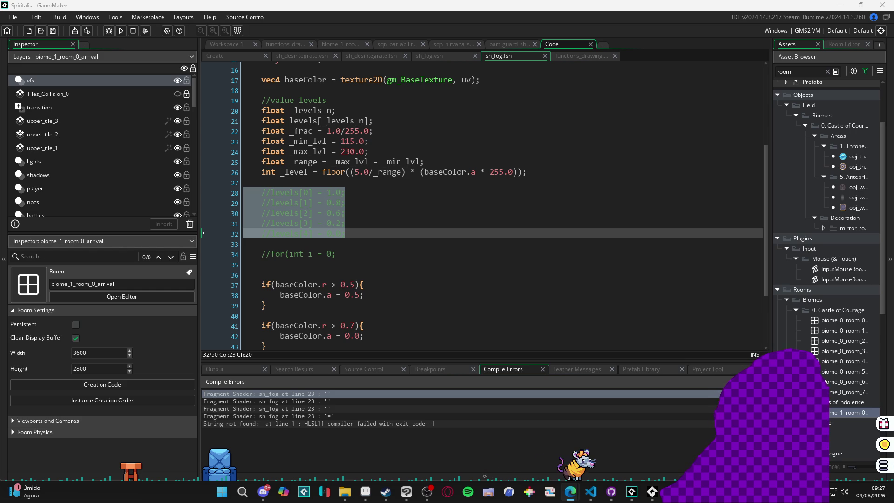
Deselect the commented lines and place the caret on the _frac line 22.
mouse_move(386, 491)
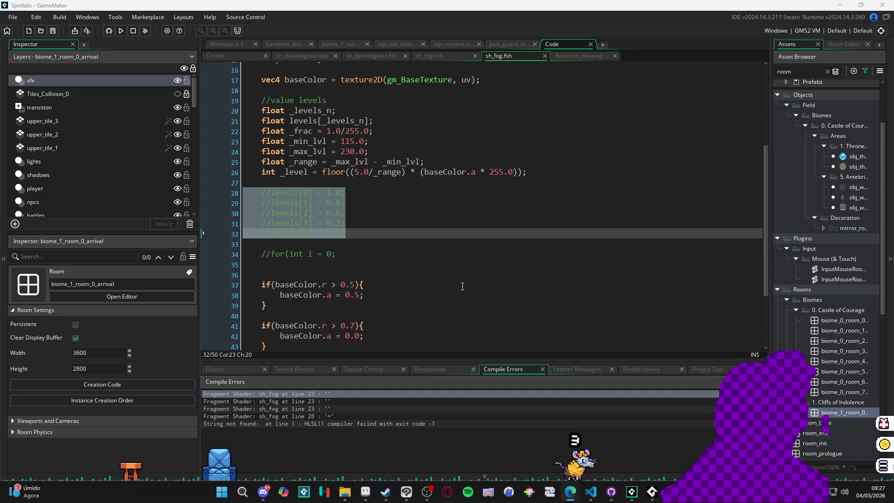
left_click(515, 218)
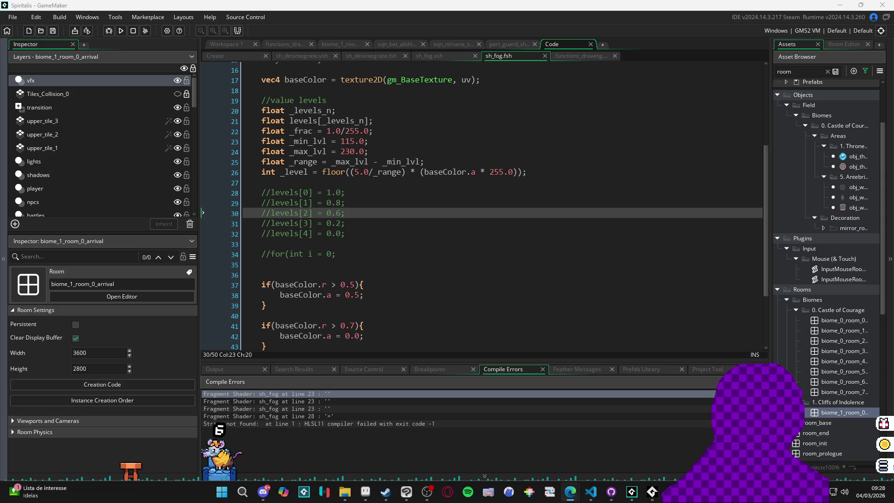
left_click(405, 195)
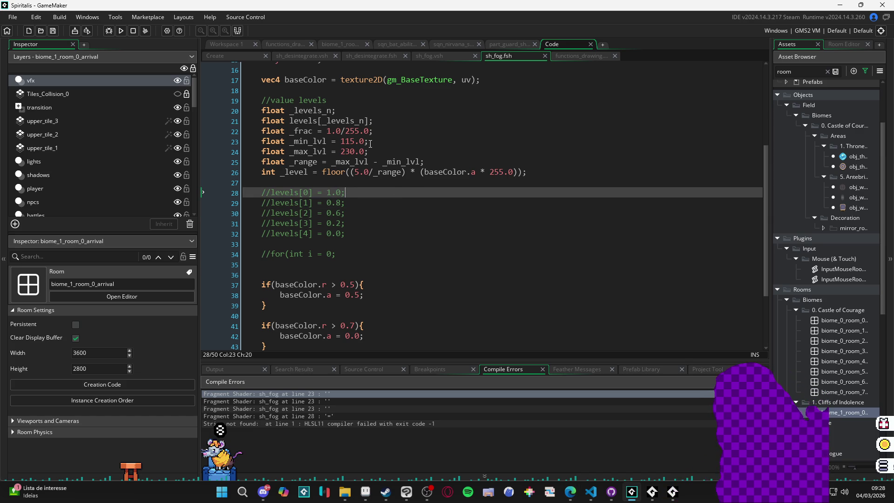
left_click(329, 132)
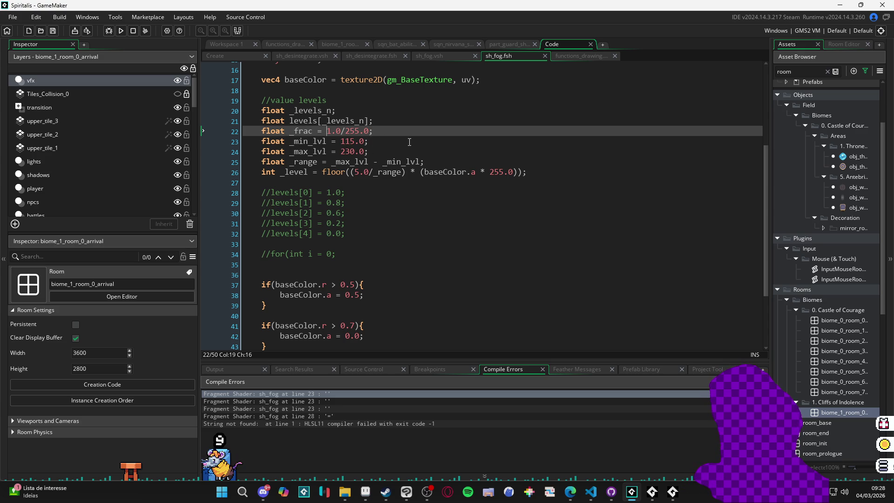
Comment out the _min_lvl through _level lines, rebuild, and jump to the line 23 error.
left_click_drag(262, 141, 551, 175)
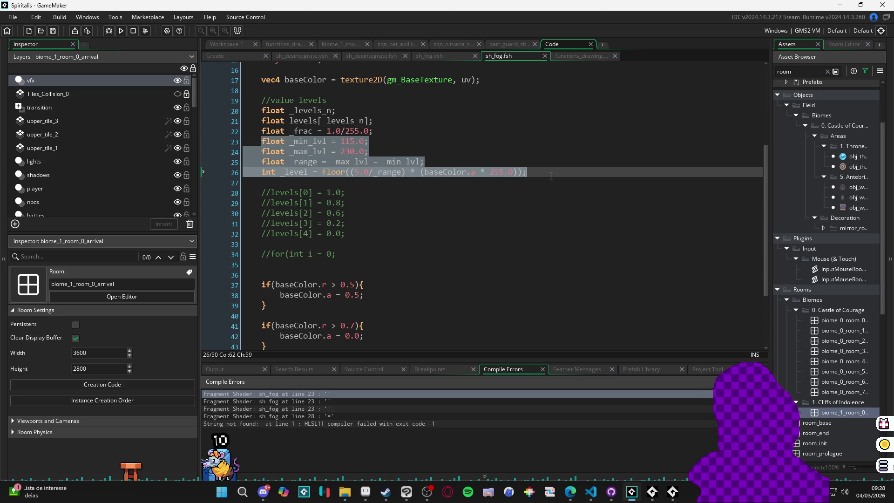
key("ctrl+k")
key("F5")
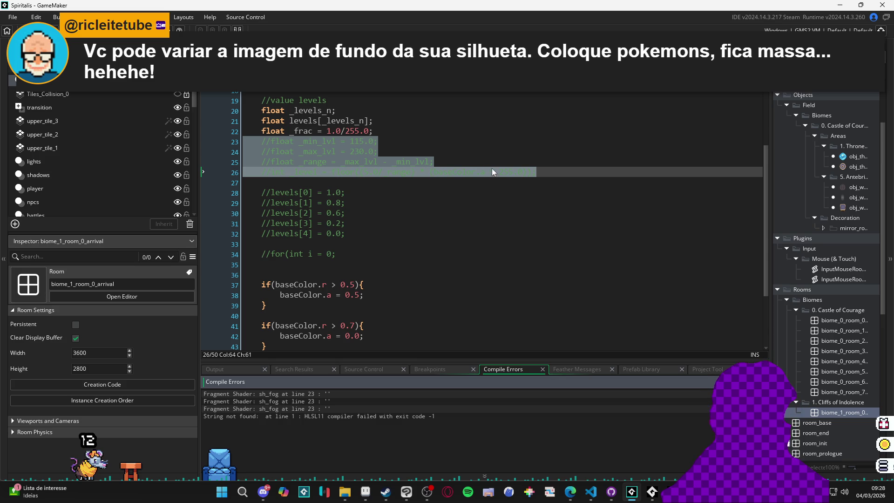
left_click(319, 396)
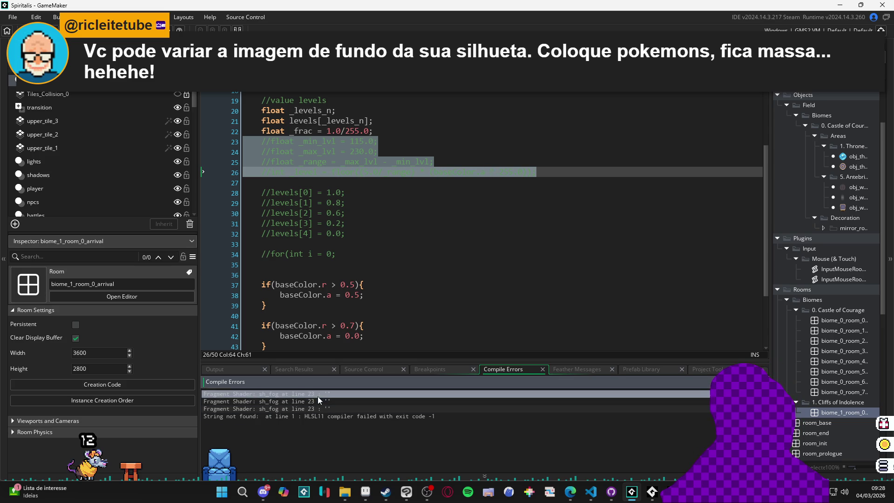
double_click(314, 394)
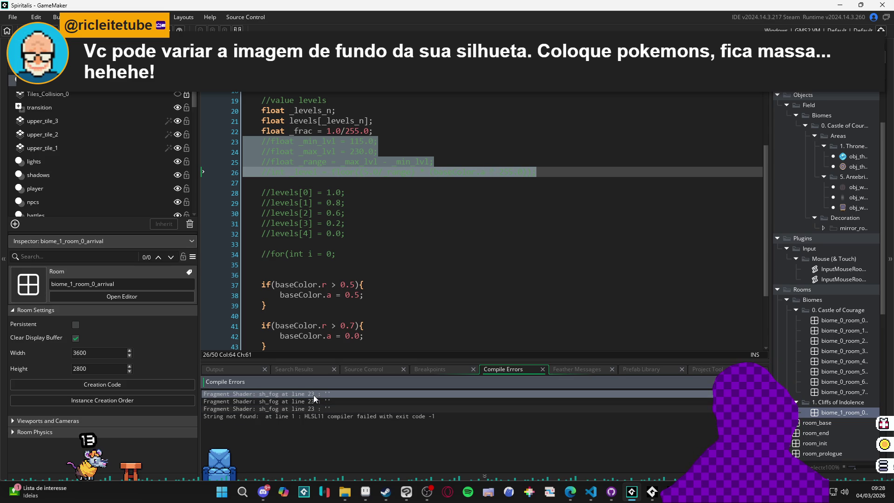
Comment out the _frac line 22, rebuild, and return to the still-failing line 23 error.
left_click(343, 132)
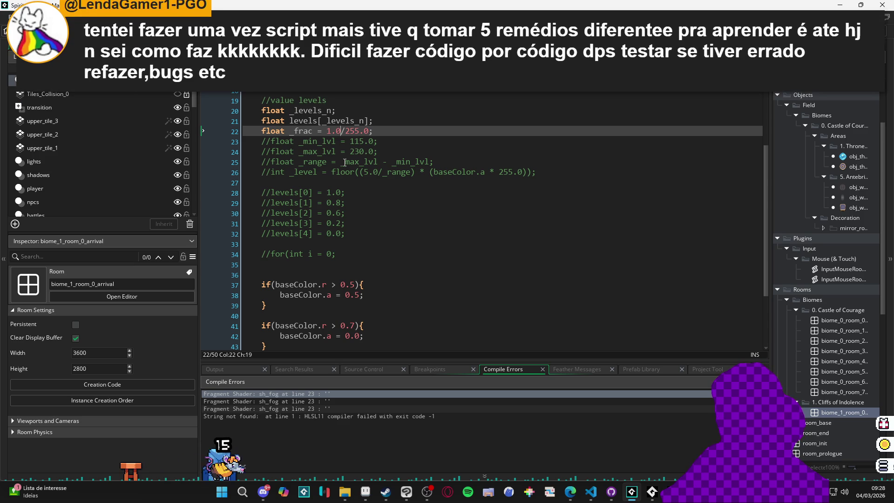
left_click(259, 124)
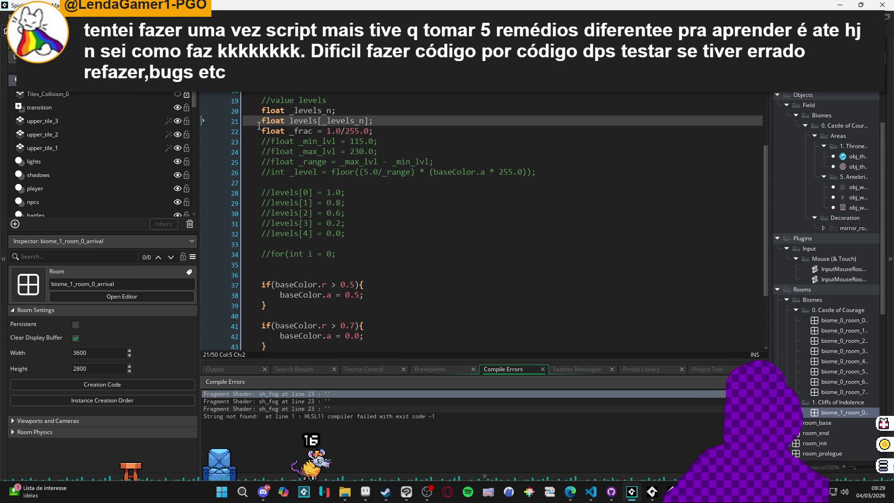
key("Down")
type("//")
key("F5")
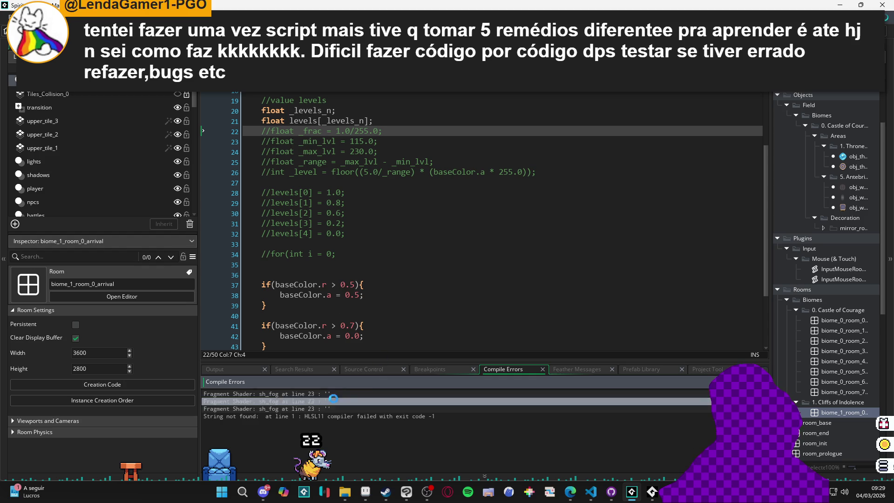
double_click(348, 393)
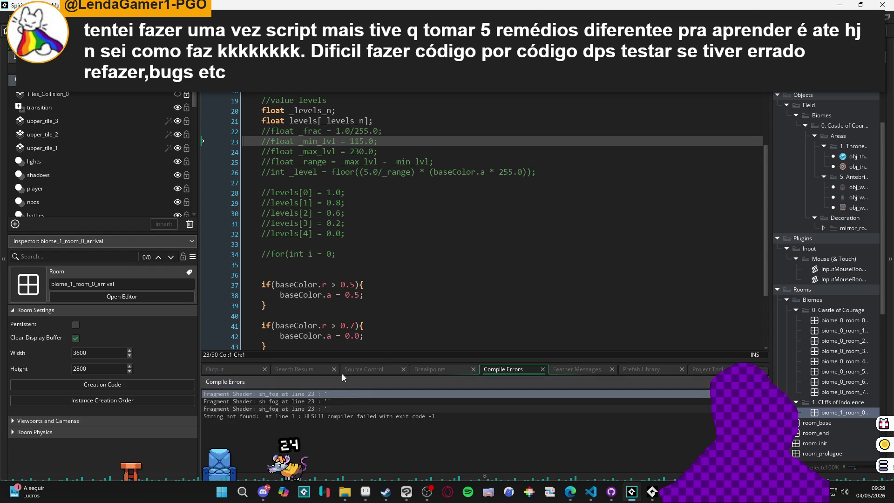
Comment out the levels array declaration on line 21 and rebuild.
scroll(376, 228, "up", 5)
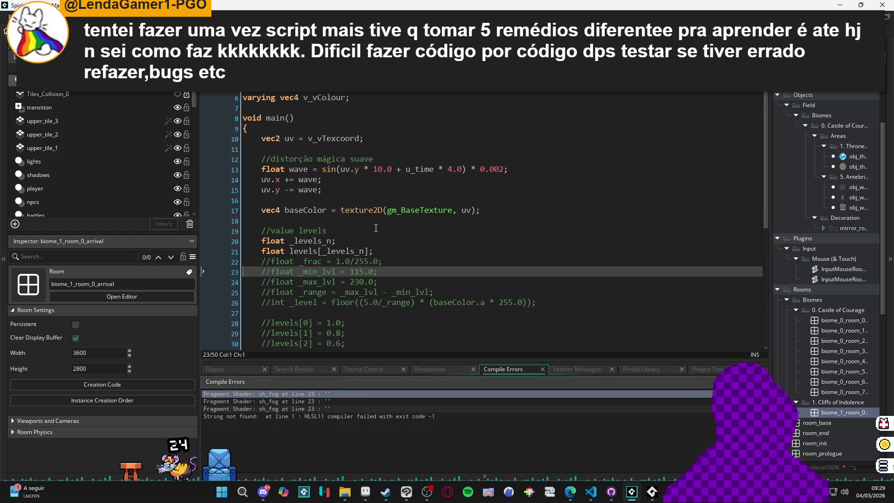
scroll(376, 228, "down", 3)
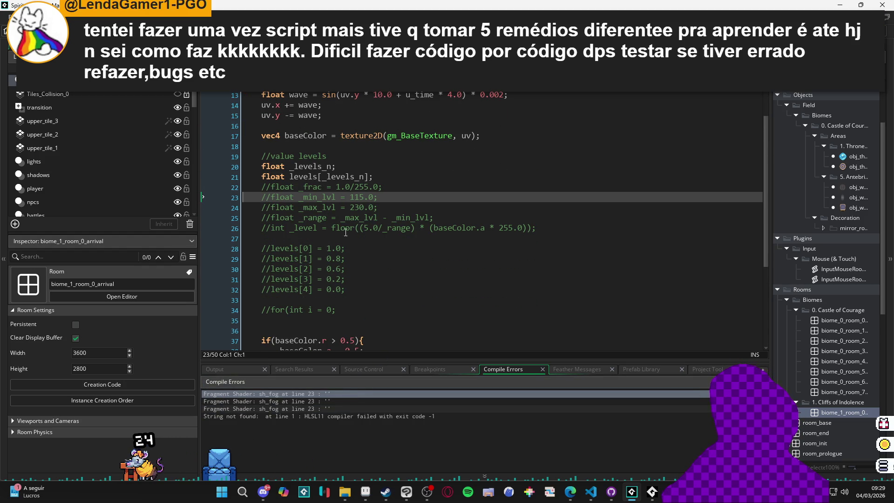
left_click(256, 180)
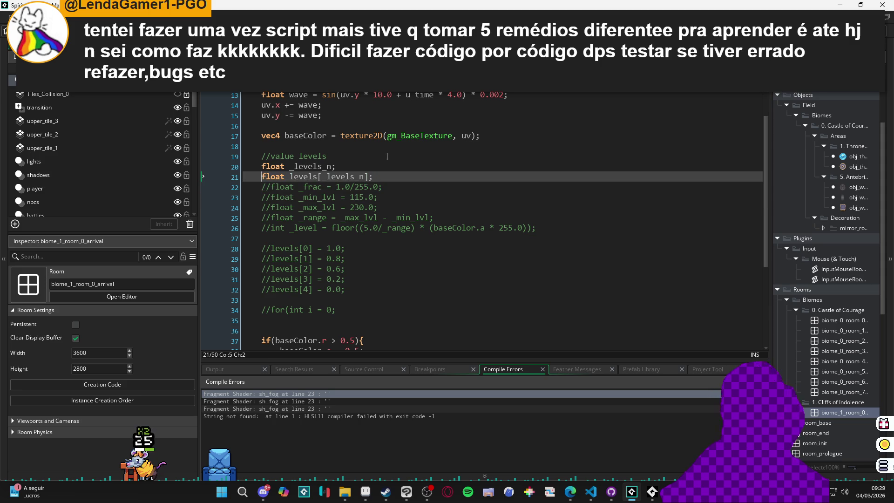
type("//")
key("F5")
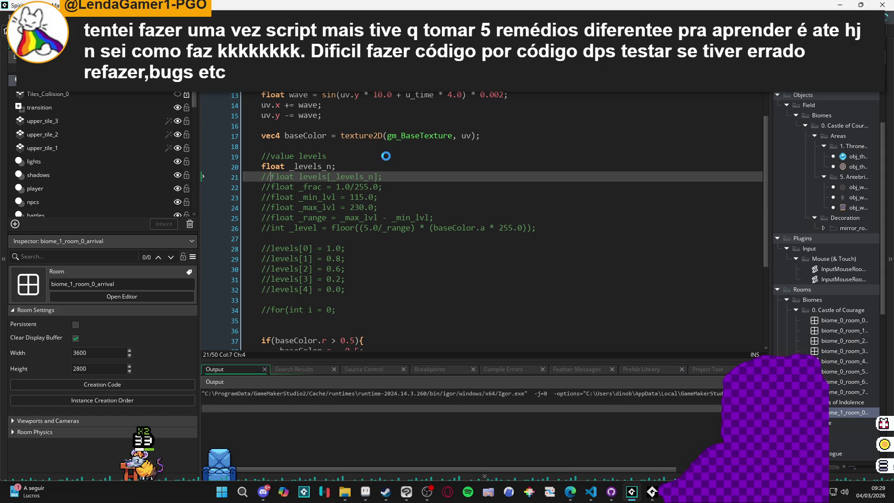